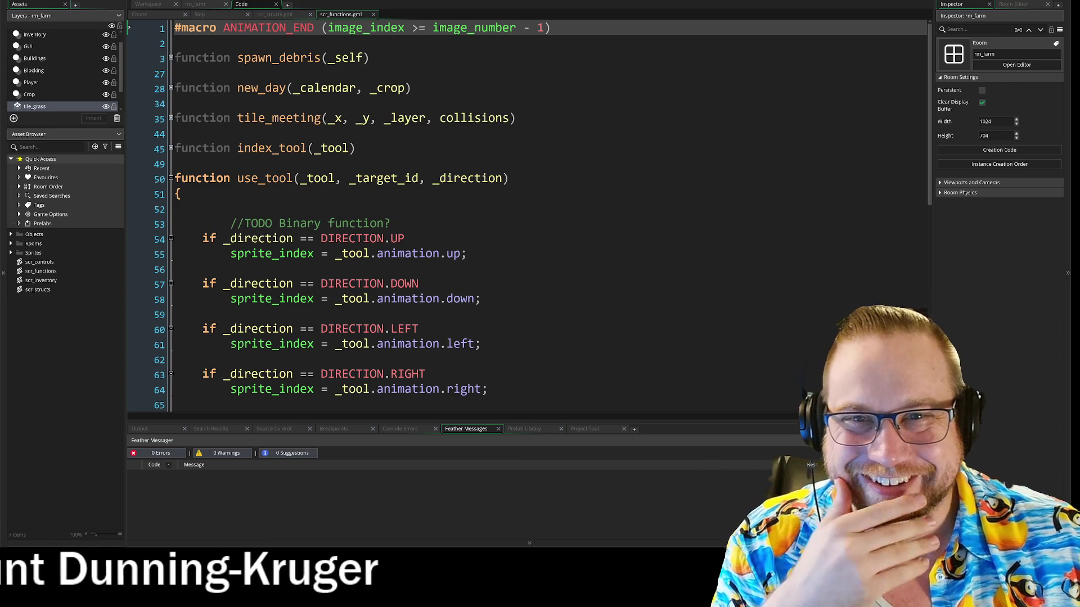
Step: Run the farm game and move the hoe into the first hotbar slot
key(F5)
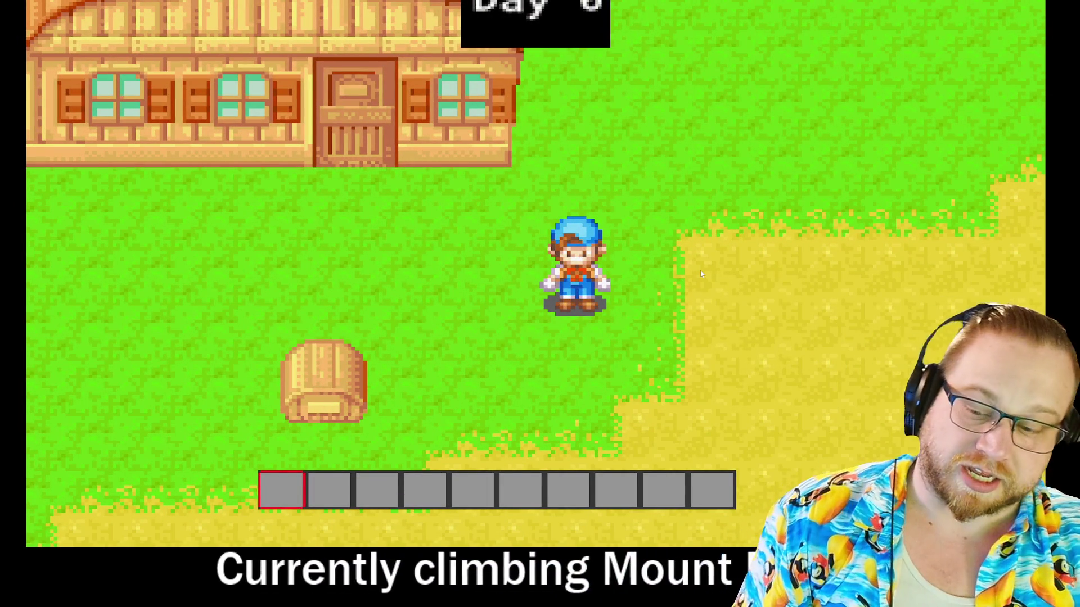
key(Right)
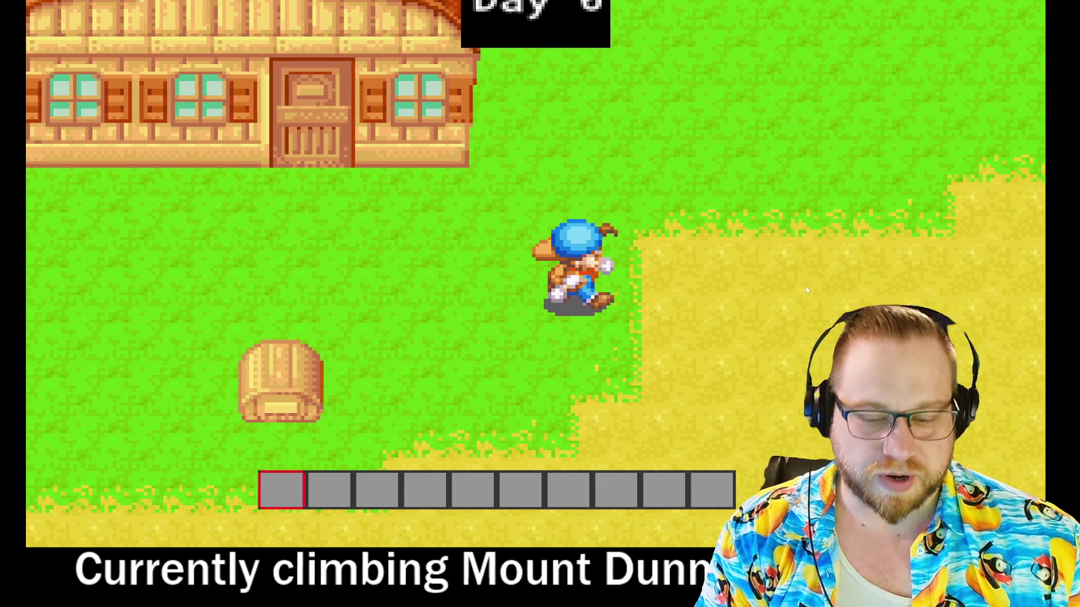
key(e)
drag(292, 444, 293, 461)
key(e)
Step: Walk the farmer onto the soil and till two tiles going downward
key(Right)
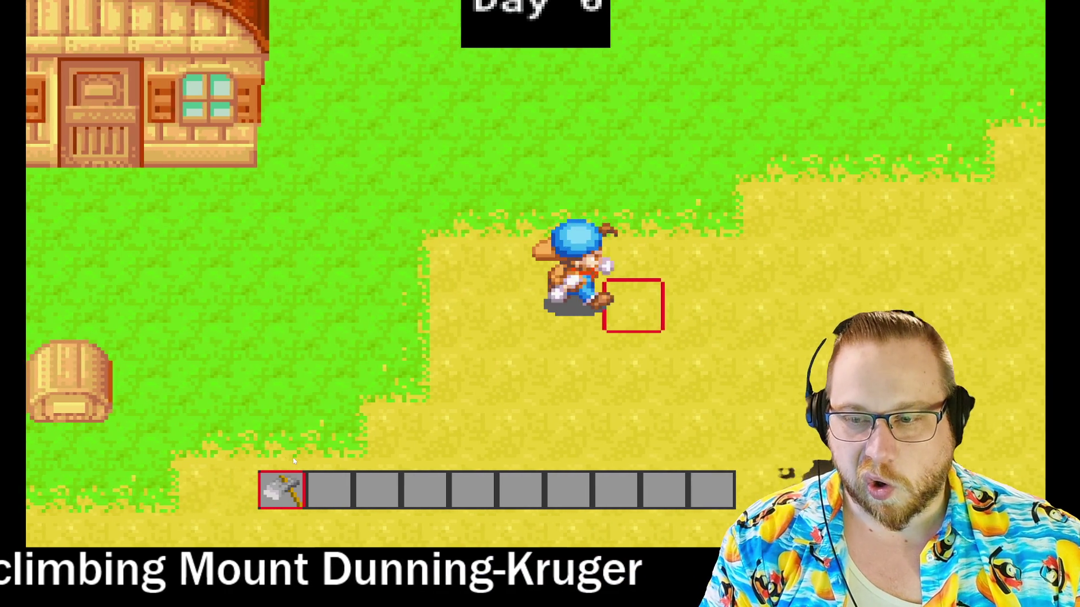
key(Up)
key(Left)
key(Down)
key(space)
key(Down)
key(space)
Step: Till the tiles on the farmer's left and right sides to complete the cross
key(Left)
key(Right)
key(Left)
key(space)
key(Right)
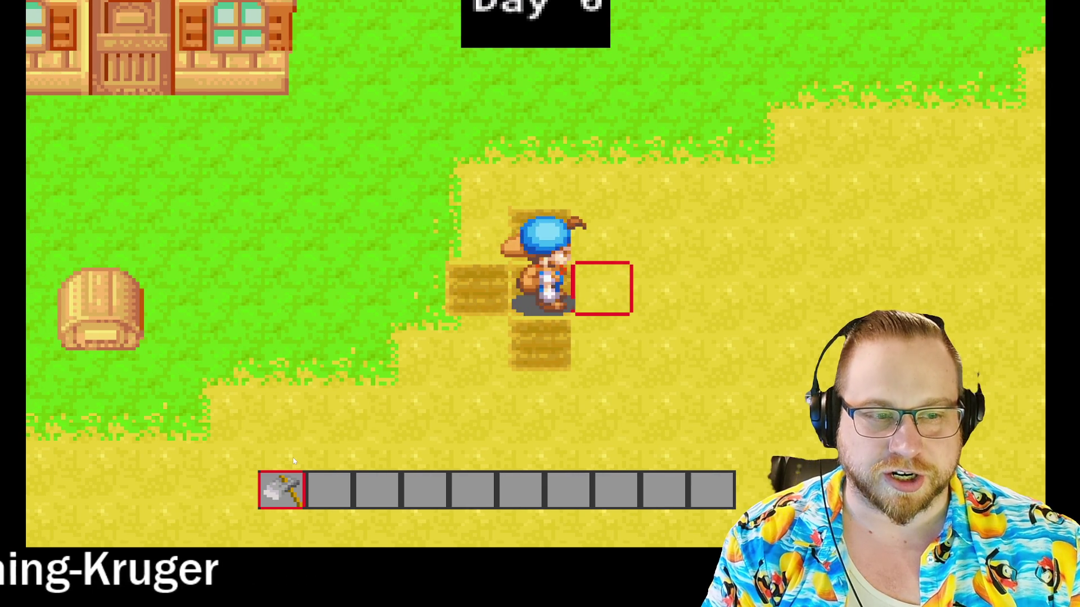
key(space)
key(Left)
Step: Put the watering can in hotbar slot 2 and a seed bag in slot 3
key(e)
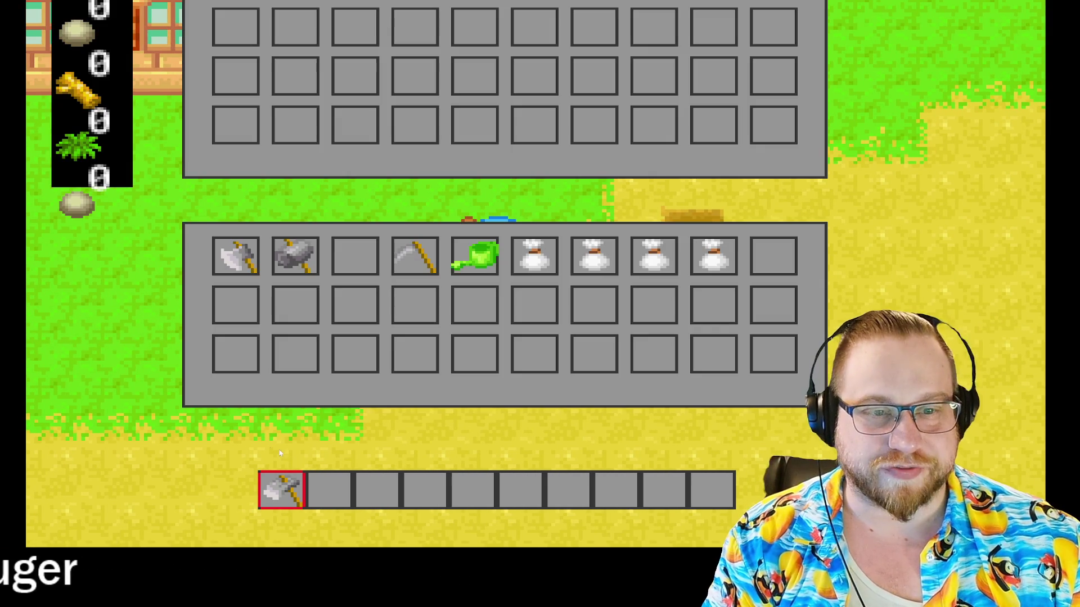
drag(357, 513, 332, 497)
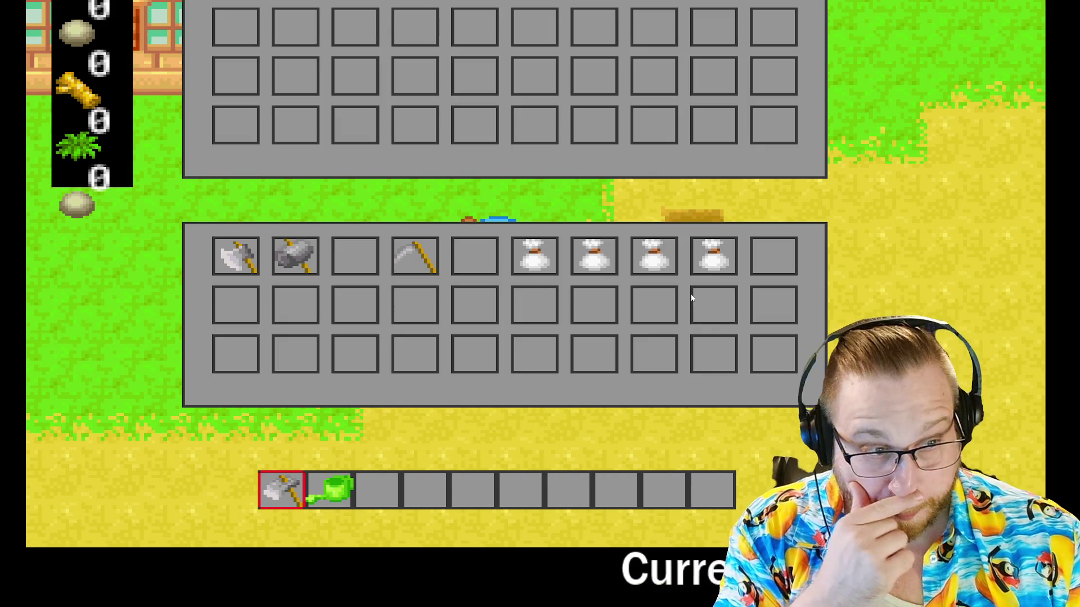
drag(714, 256, 376, 489)
key(e)
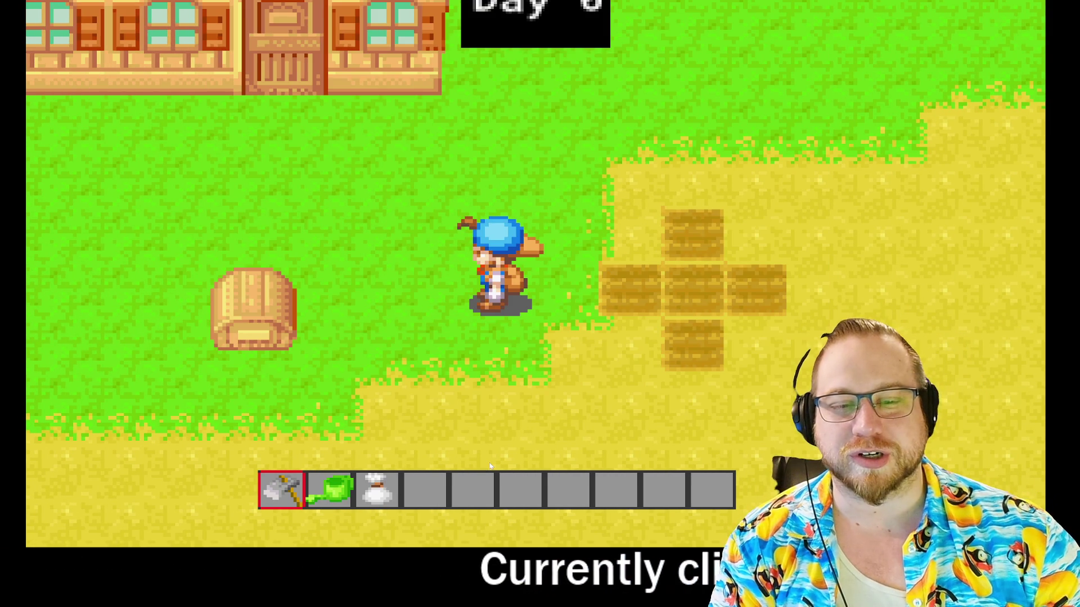
Step: Walk the farmer on and around the tilled cross of plots
key(Right)
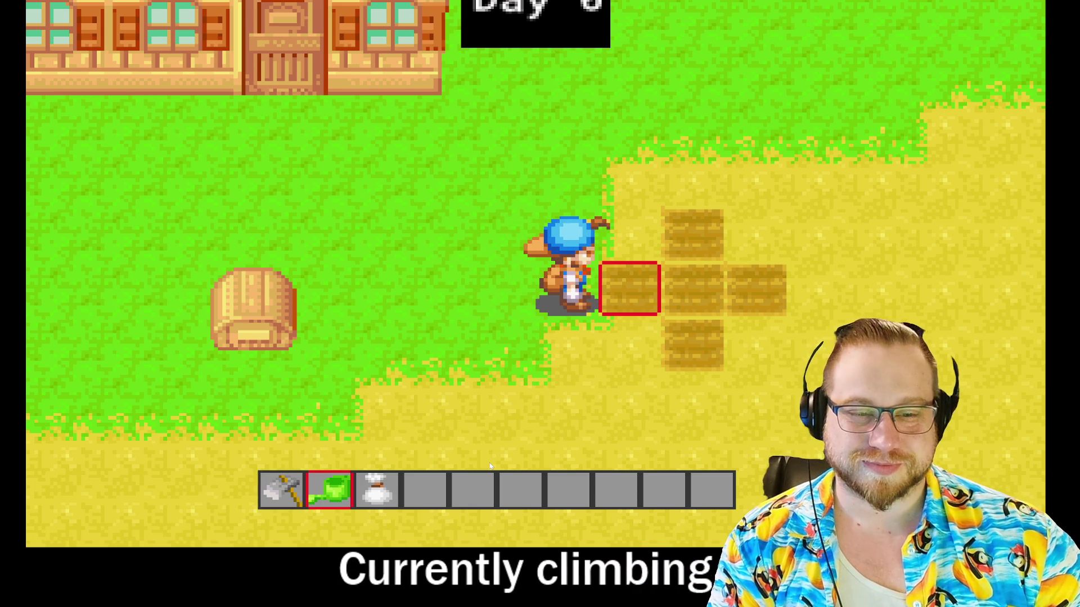
key(Right)
key(Left)
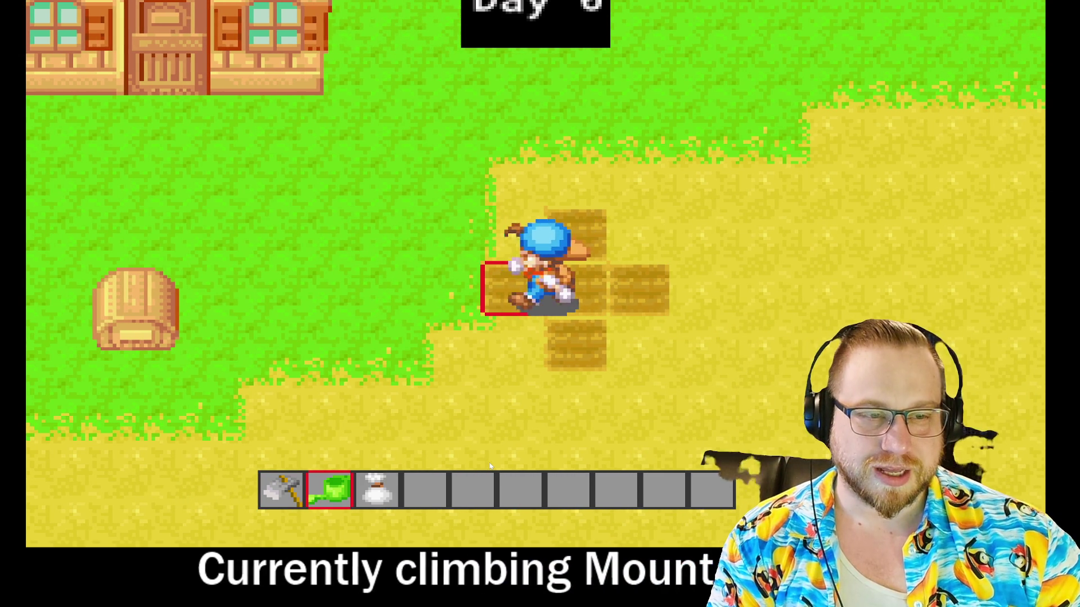
key(Left)
key(Up)
key(Right)
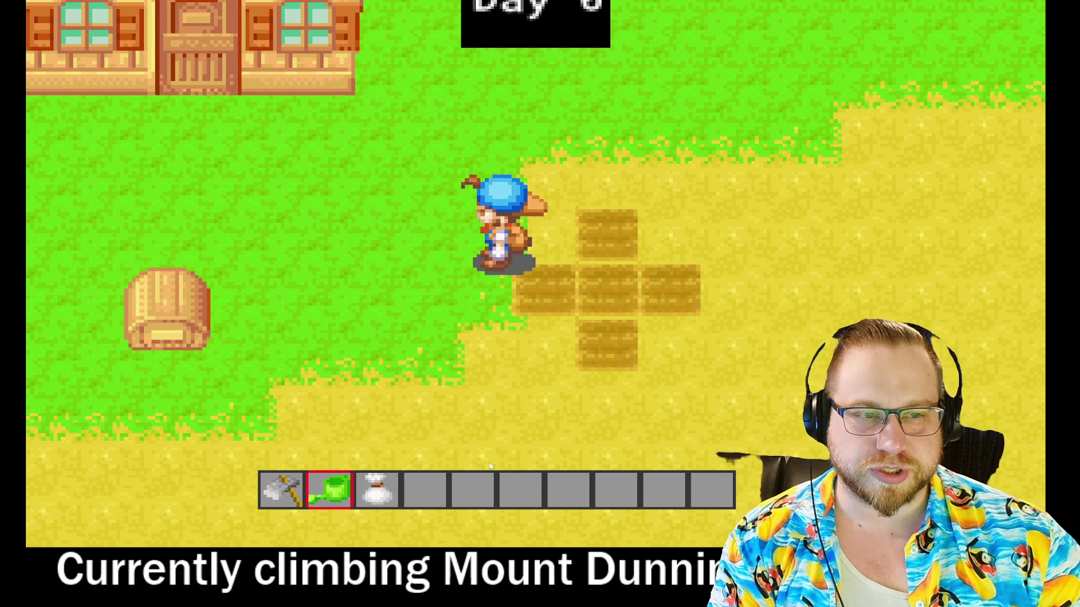
key(Down)
key(Right)
key(Left)
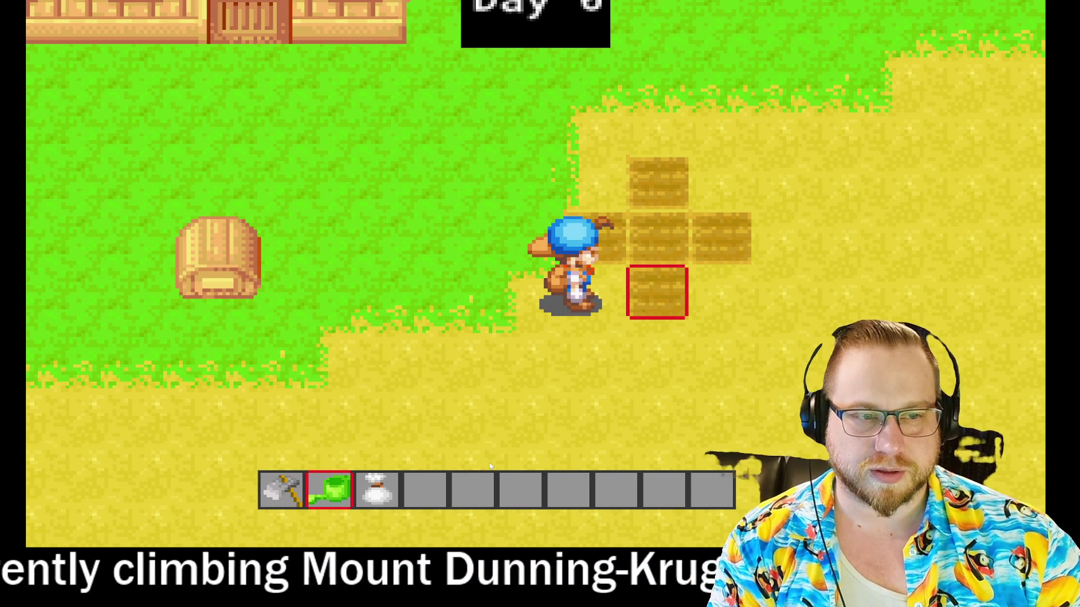
key(Right)
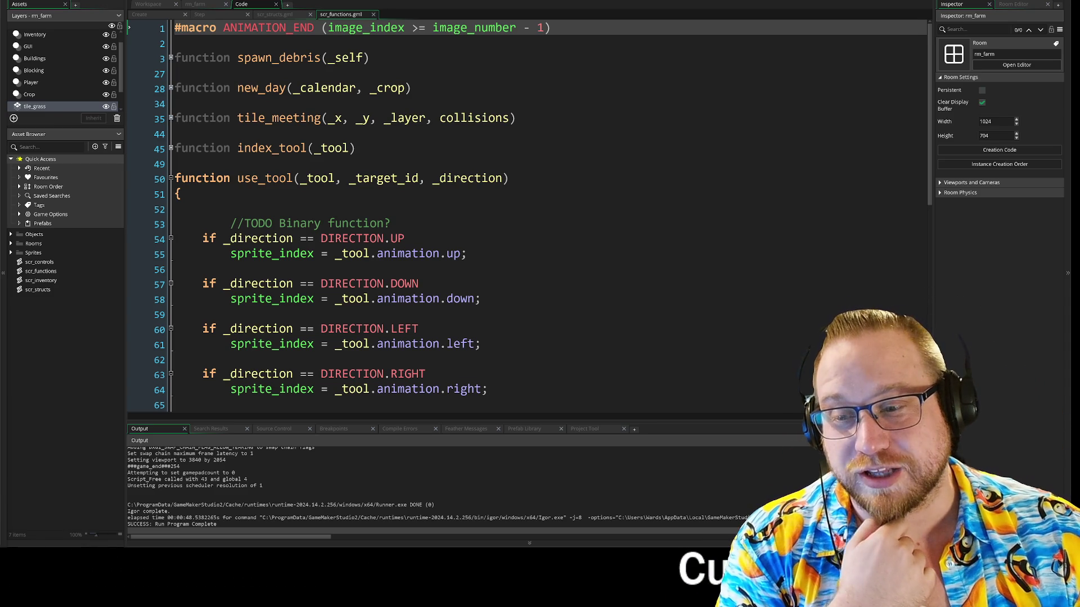
Step: Place the cursor on the empty line 52 inside use_tool in scr_functions
click(202, 209)
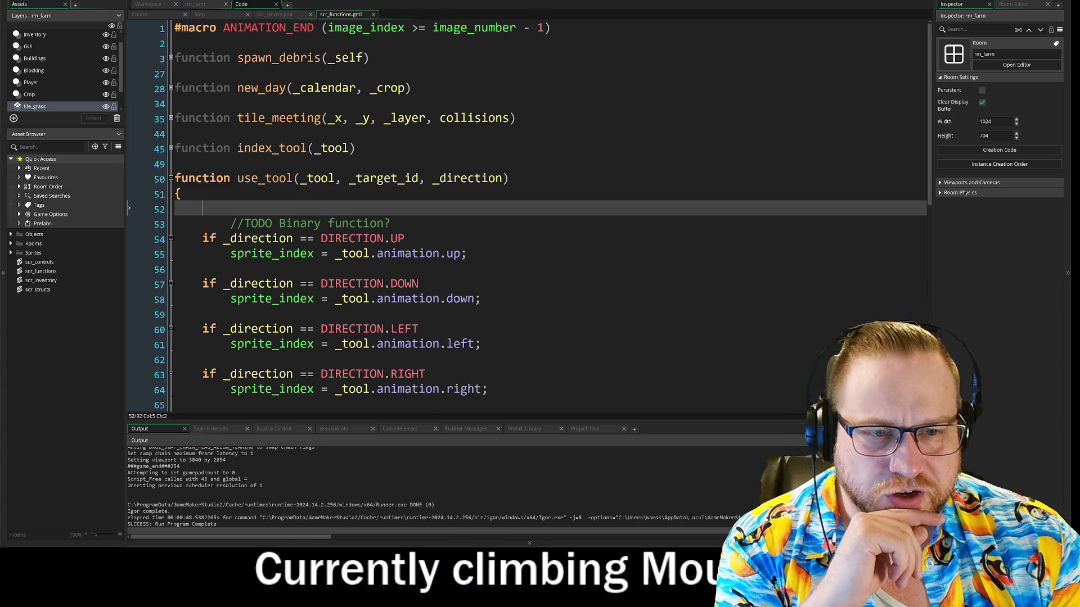
scroll(523, 225, down, 2)
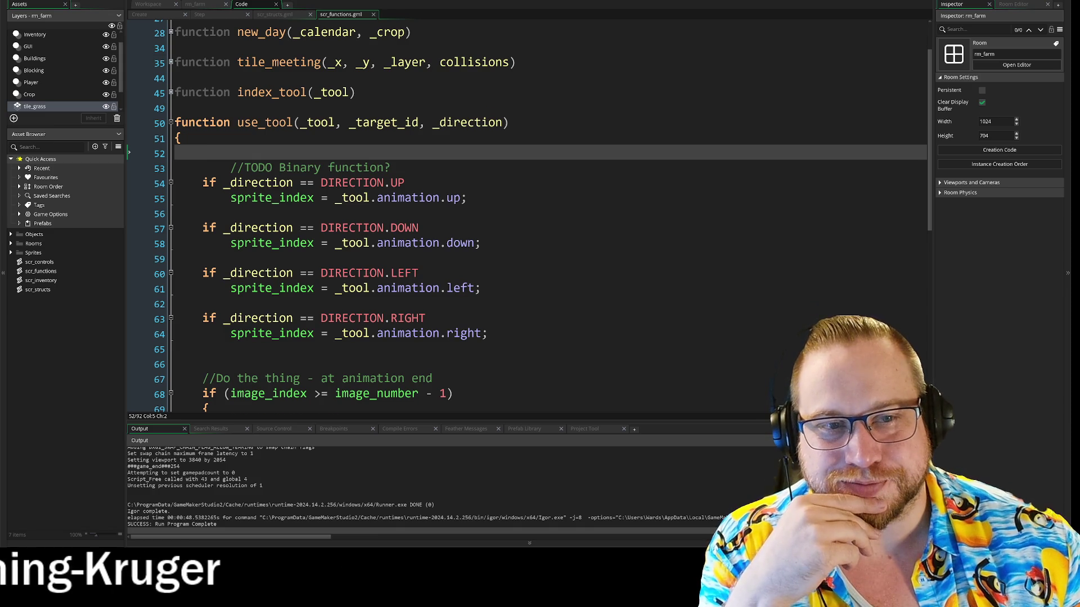
scroll(529, 216, down, 4)
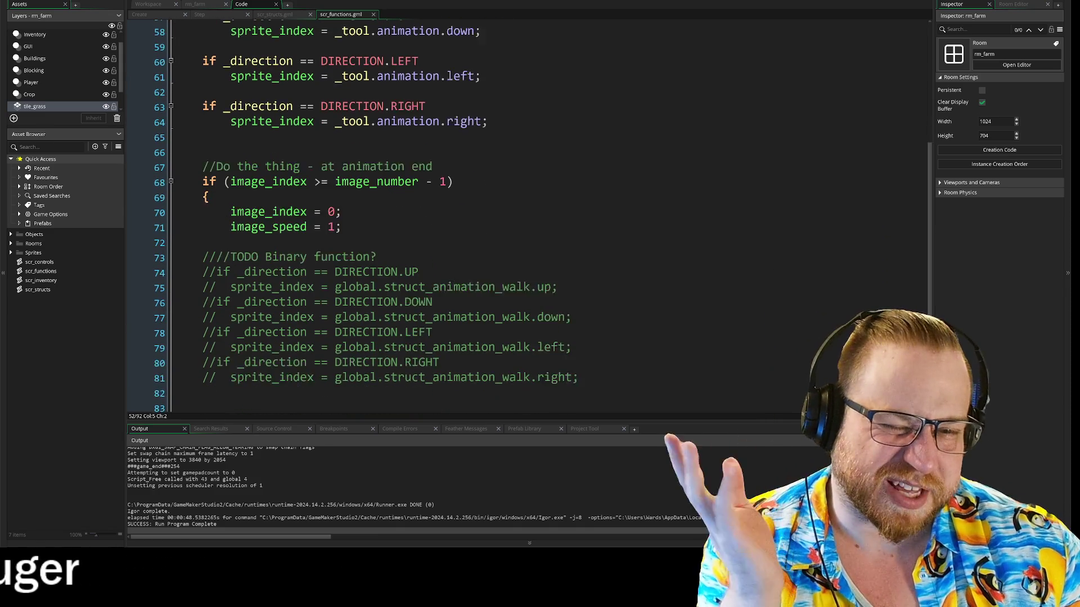
scroll(528, 215, down, 1)
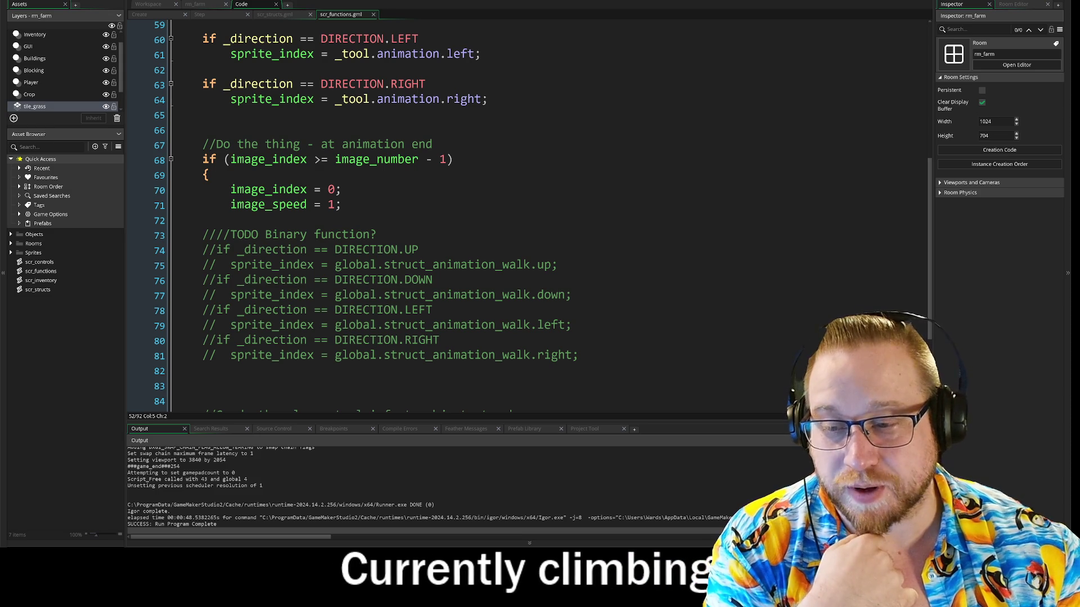
scroll(529, 216, down, 3)
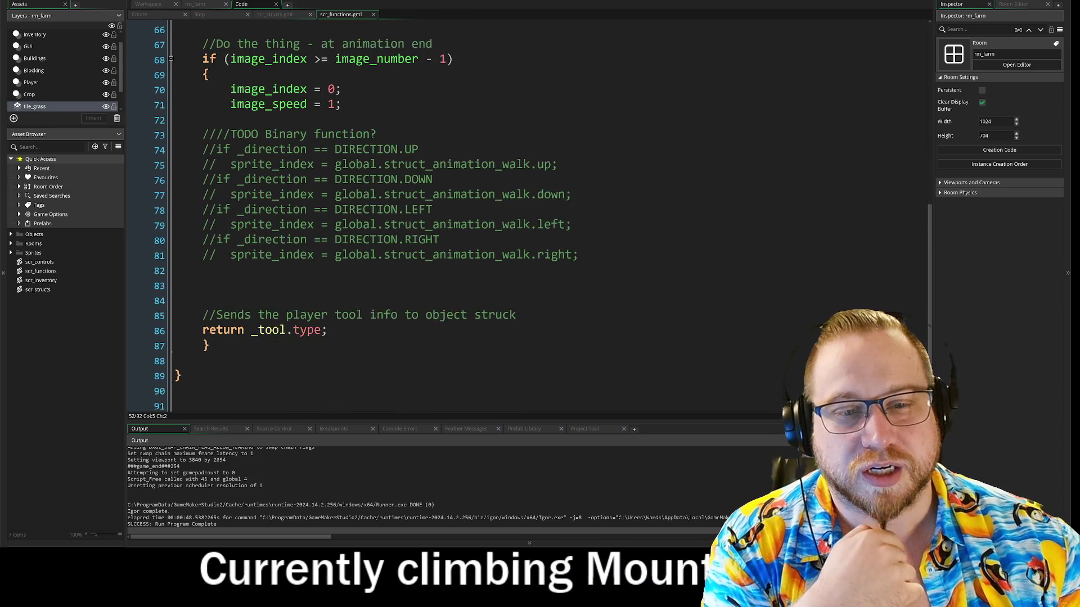
scroll(529, 216, up, 8)
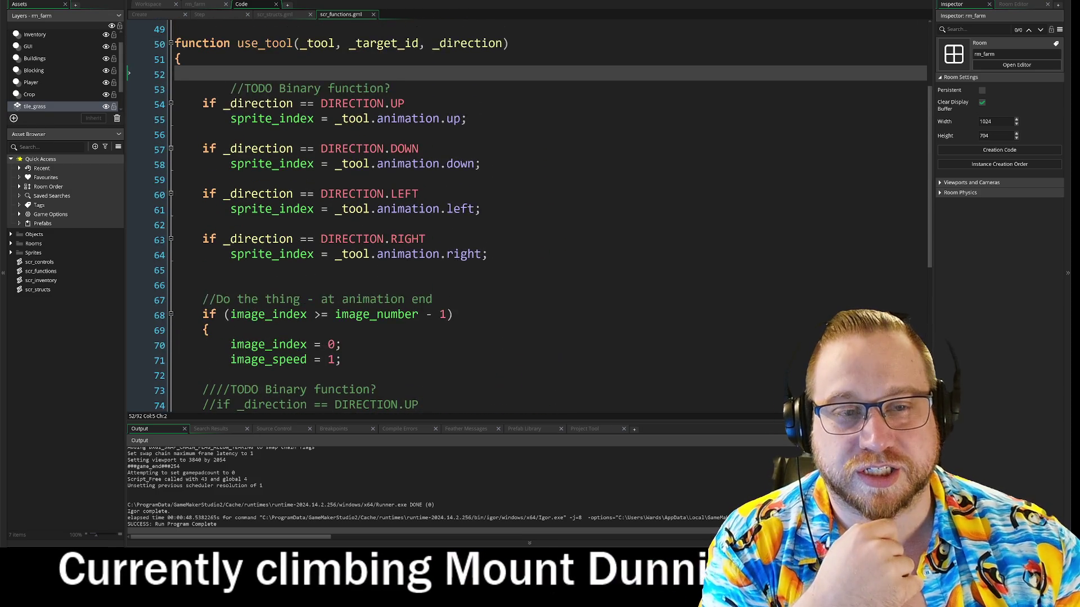
scroll(528, 216, down, 7)
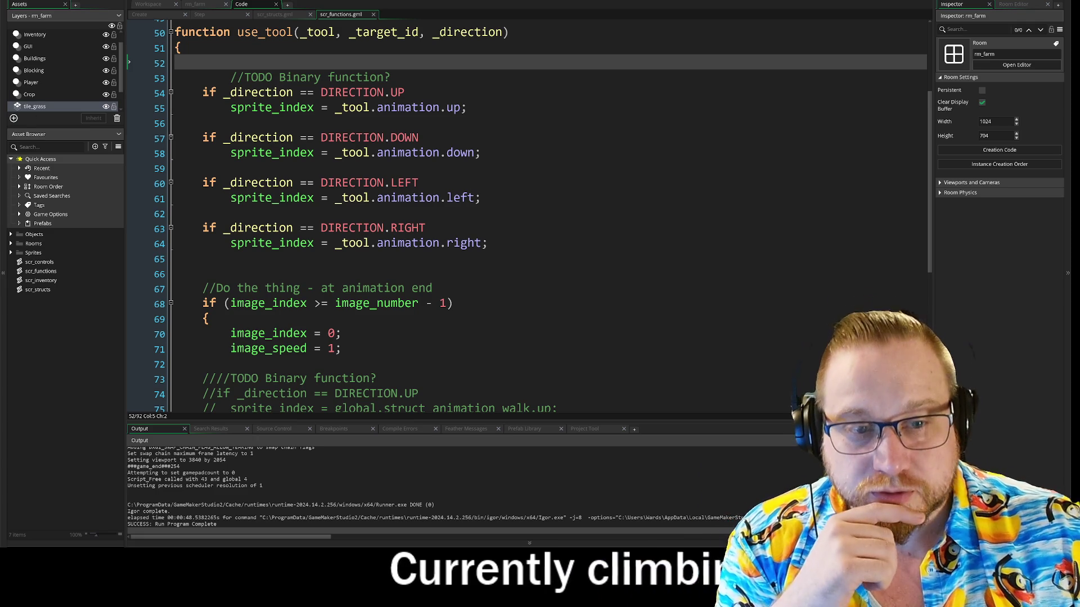
click(202, 274)
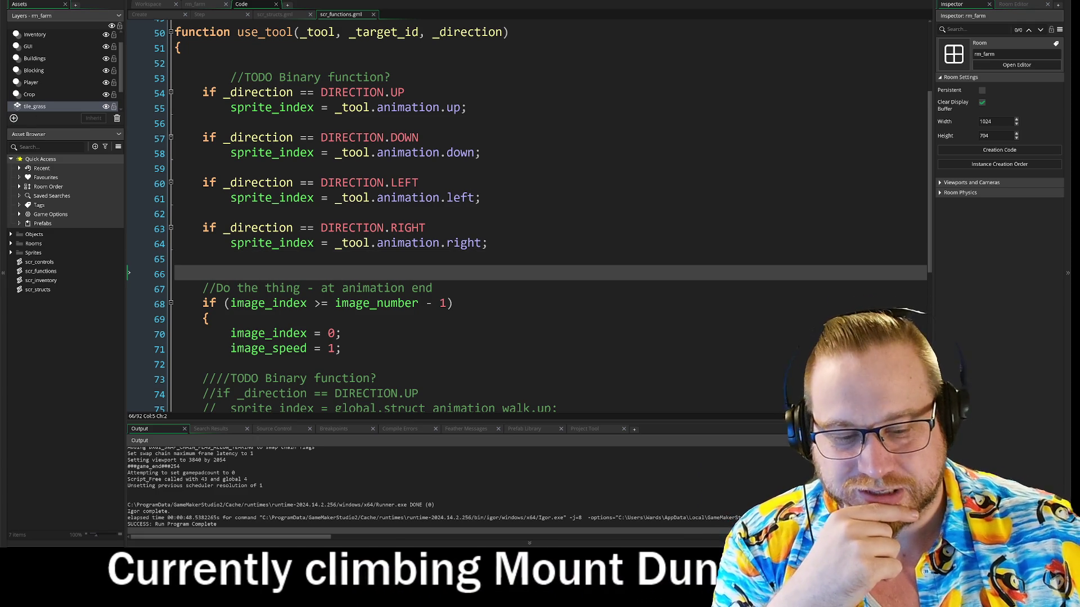
key(BackSpace)
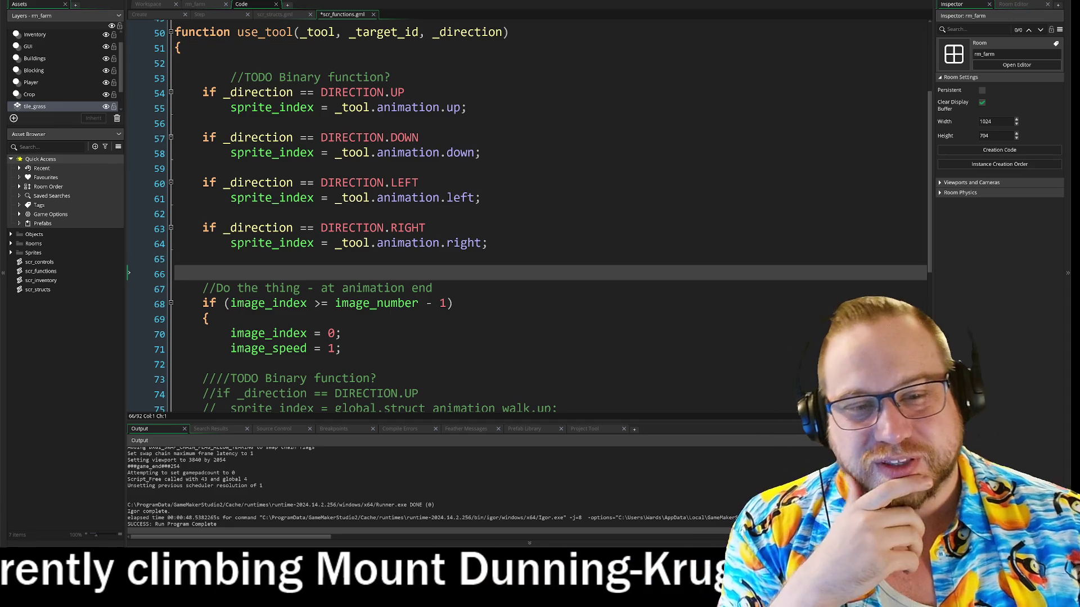
click(175, 259)
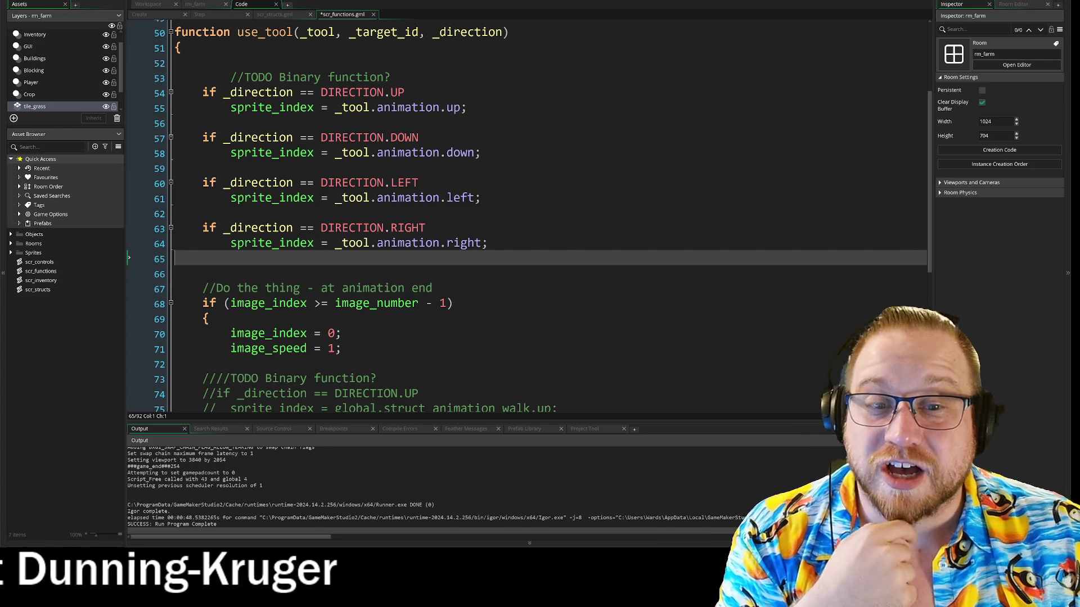
click(176, 274)
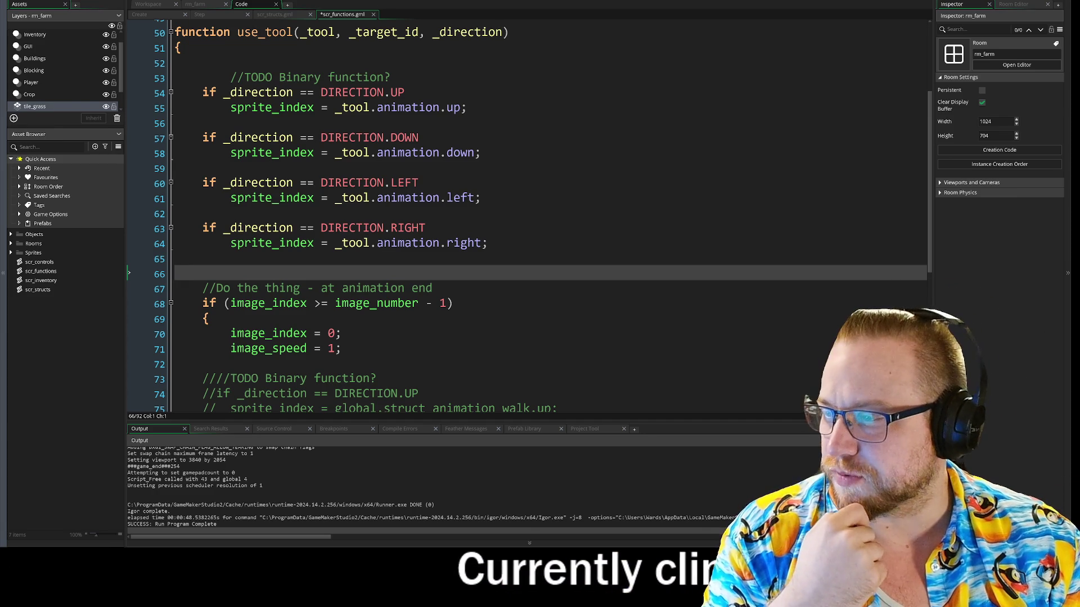
Step: Bring up the Steam library, select Hexery from the Recent list and launch it with PLAY
key(alt+Tab)
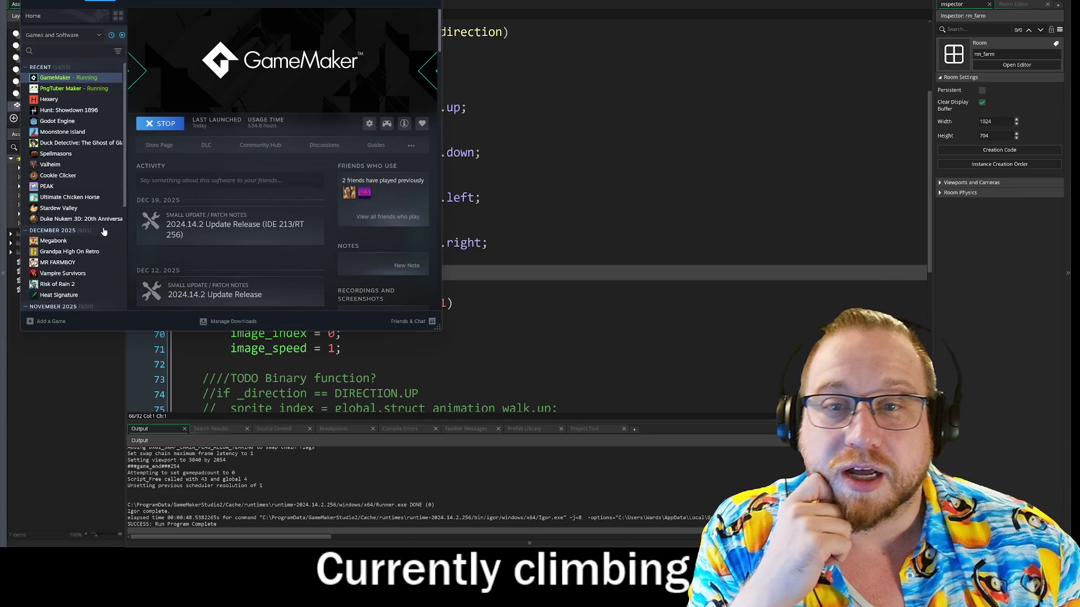
drag(438, 330, 534, 399)
click(51, 101)
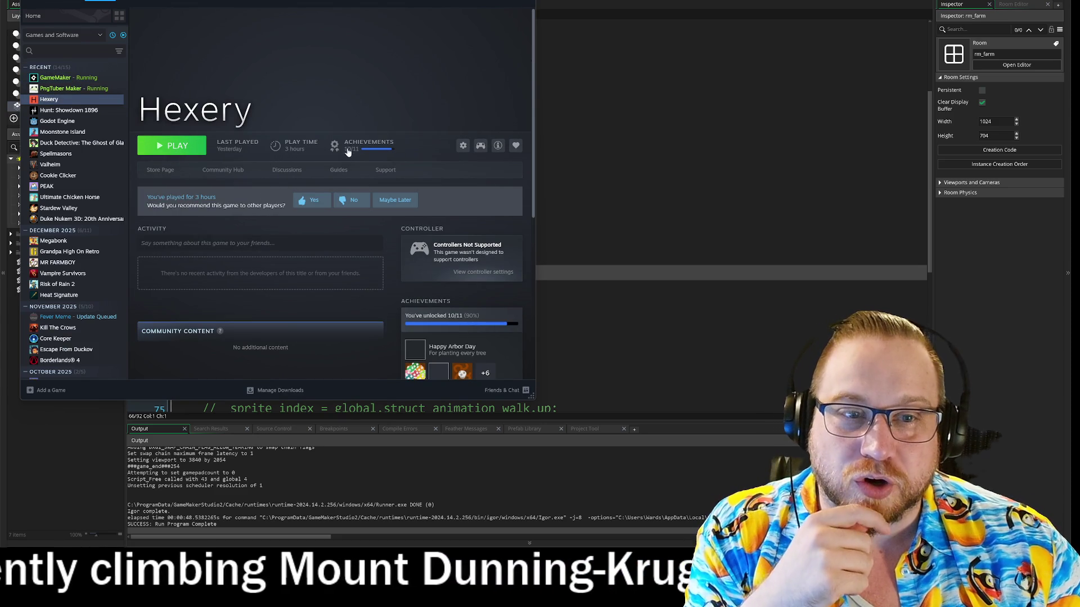
click(171, 146)
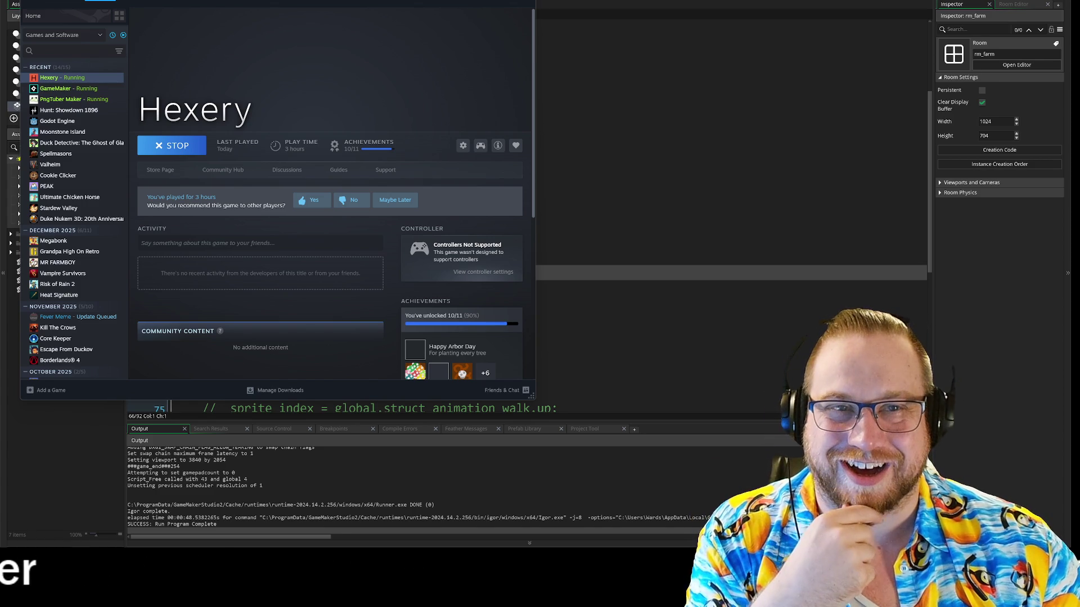
drag(315, 3, 313, 15)
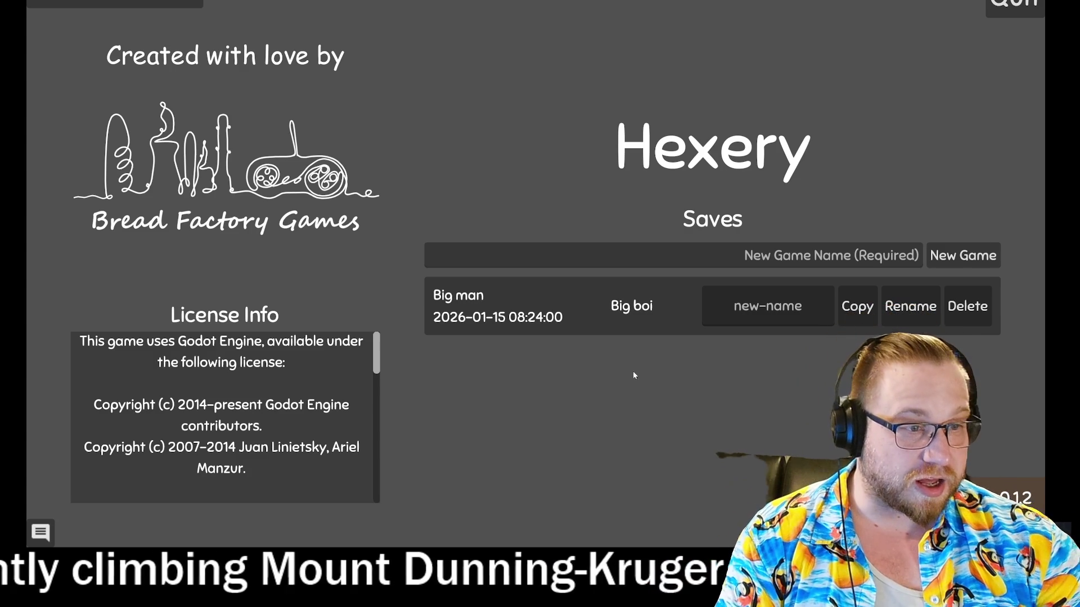
Step: Load the Big man save and walk the witch past the fence onto the teal tiles
click(481, 313)
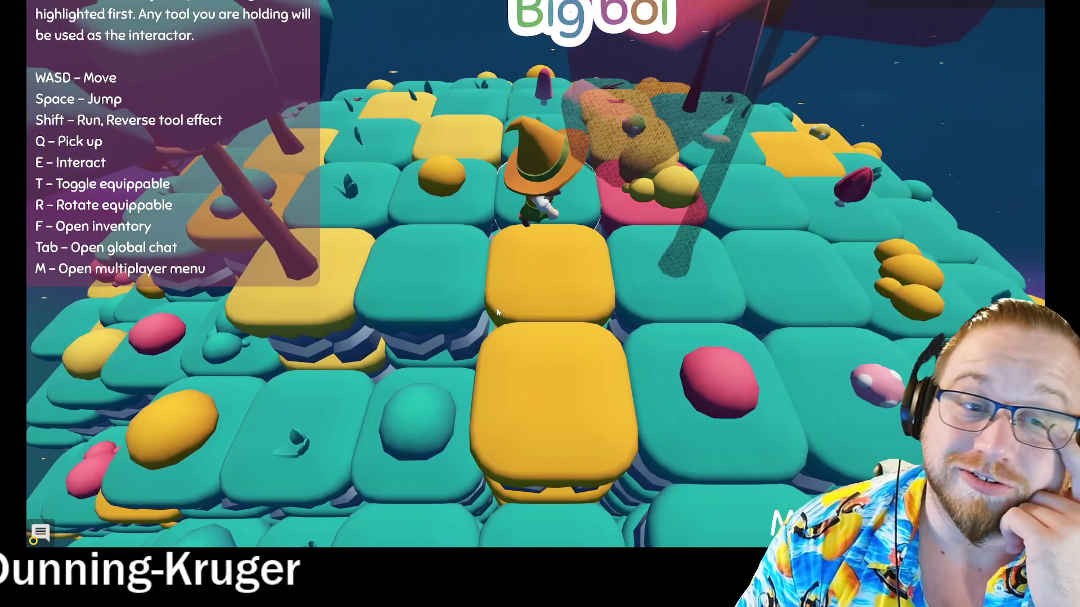
key(w)
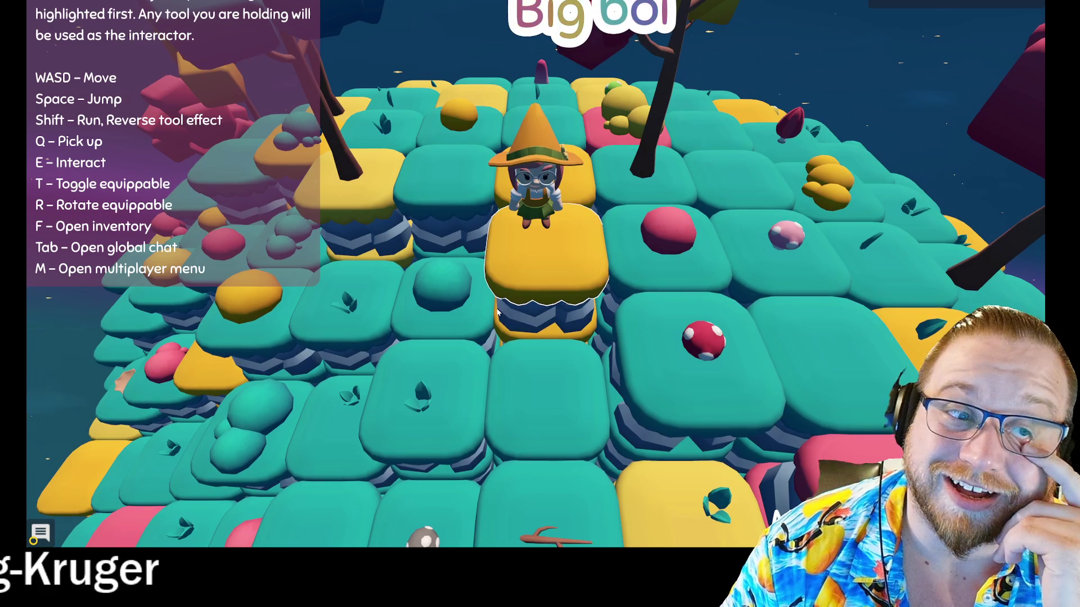
key(s)
key(s)
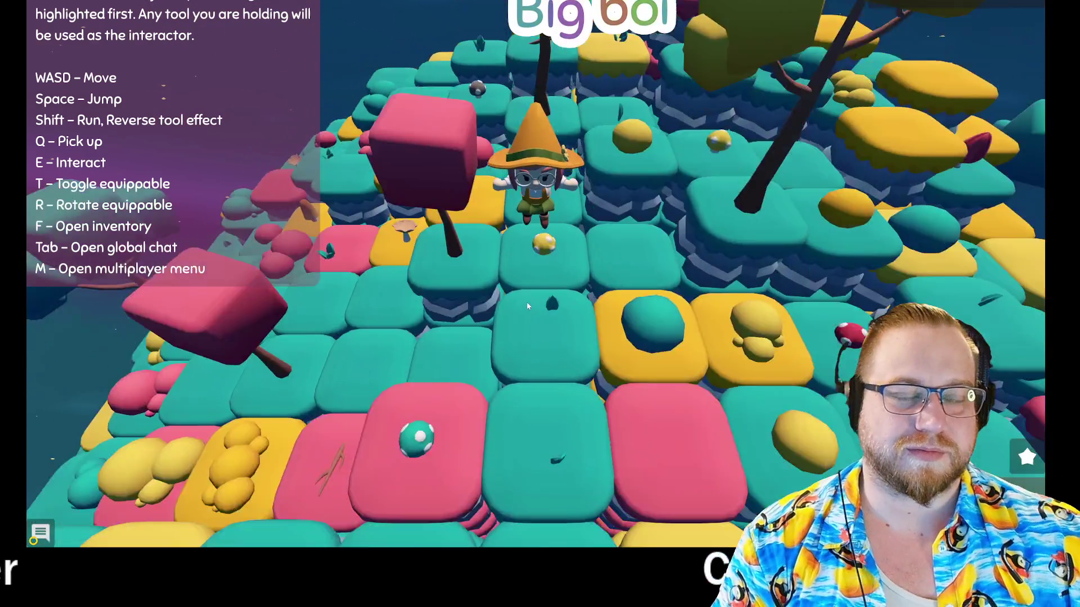
key(s)
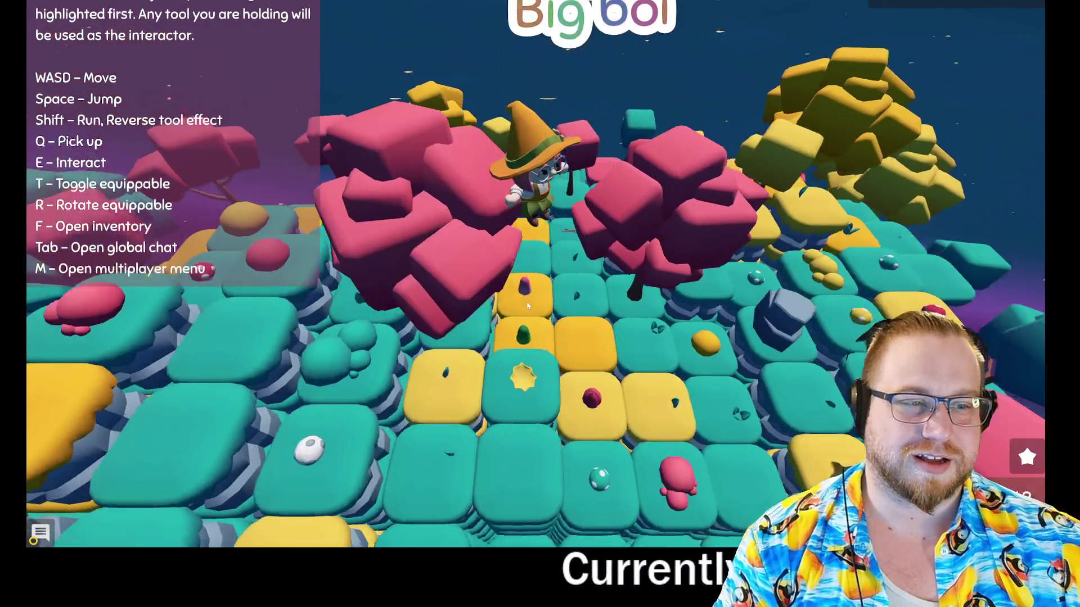
key(s)
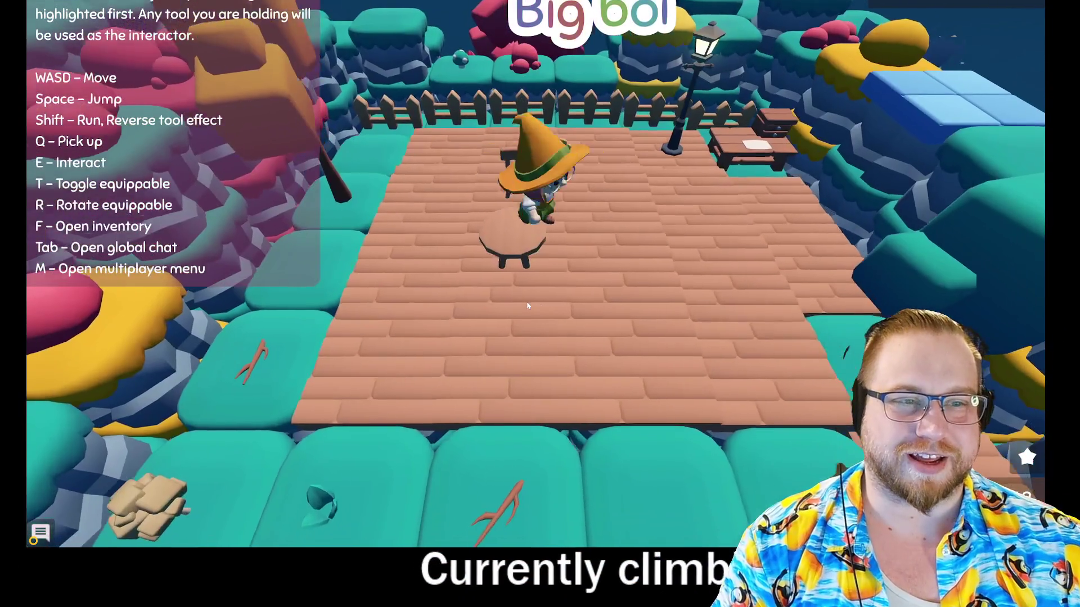
key(w)
key(w)
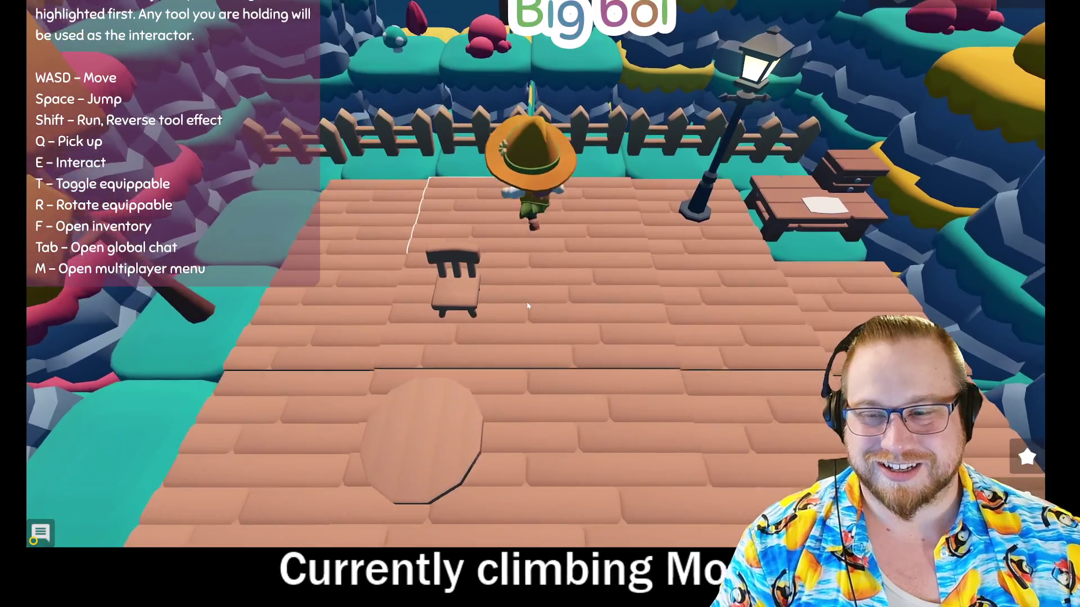
key(w)
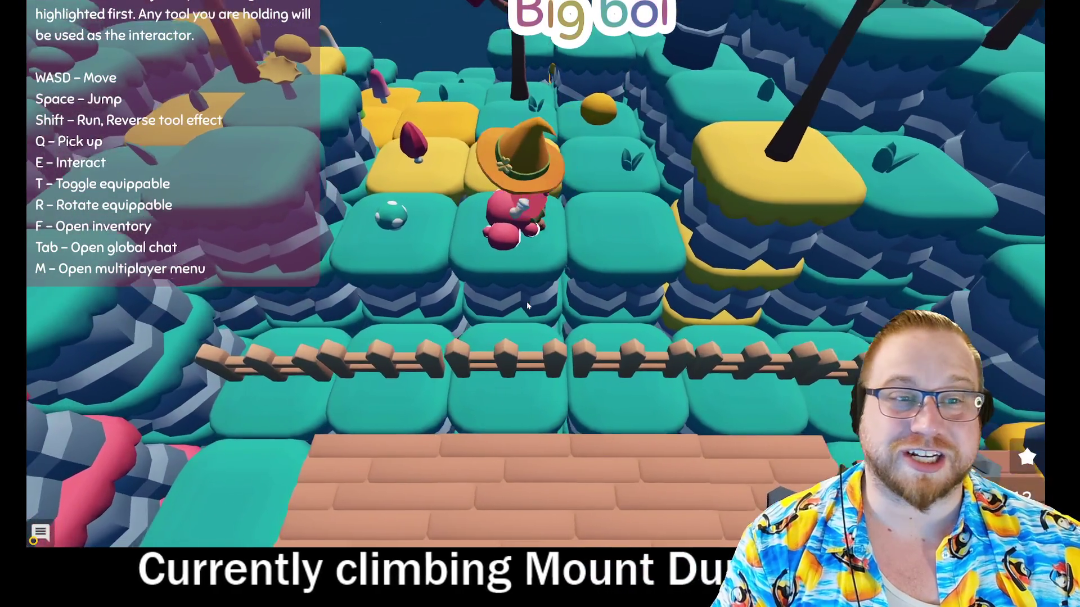
key(w)
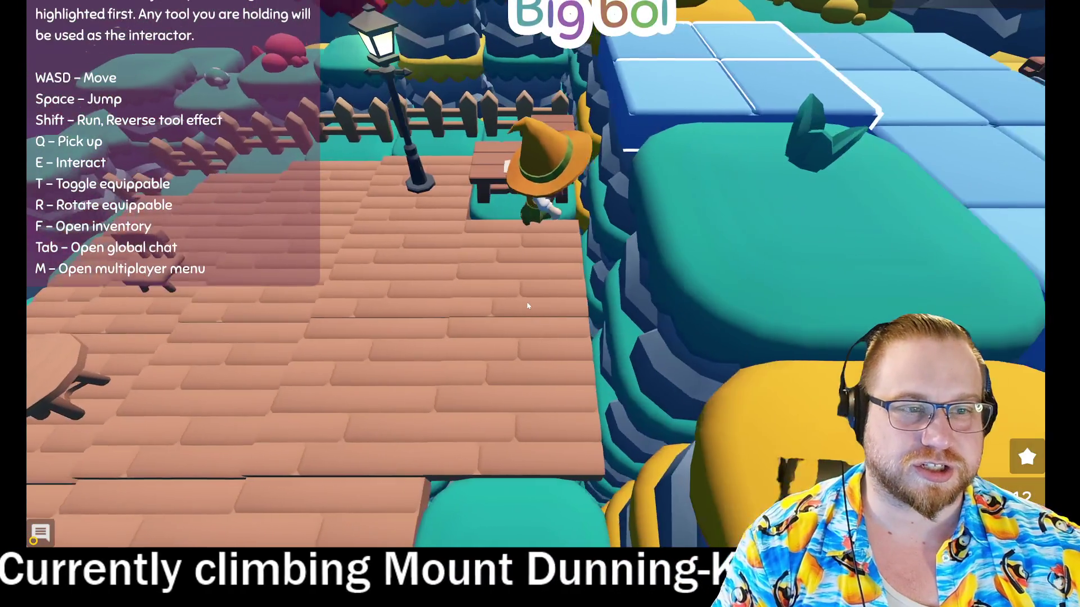
Step: Glance at the inventory and achievements list, then open the workbench's crafting recipes
key(f)
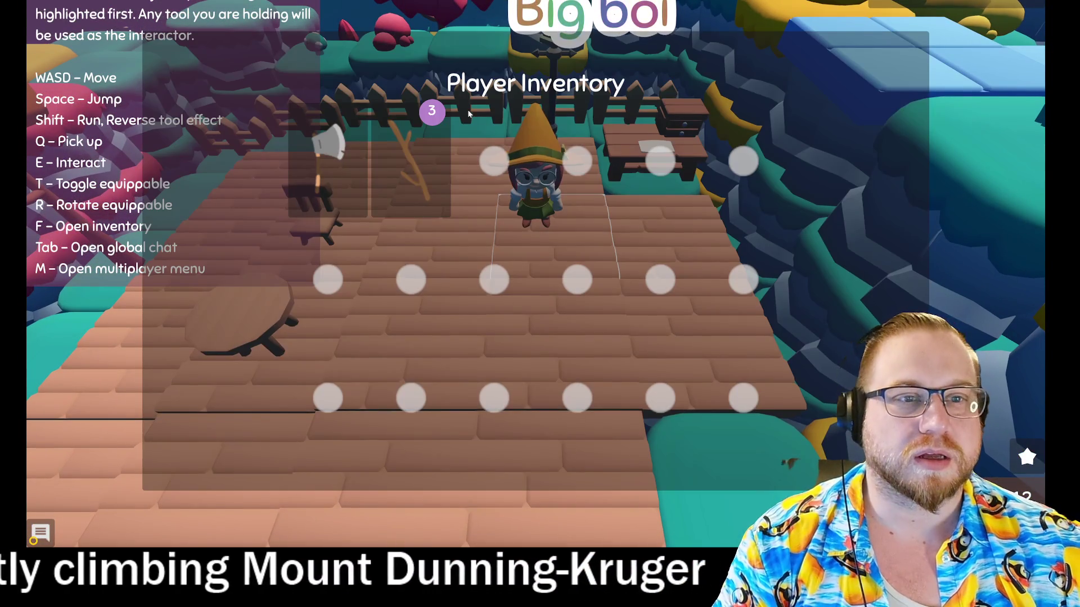
key(f)
click(1027, 458)
scroll(548, 262, down, 5)
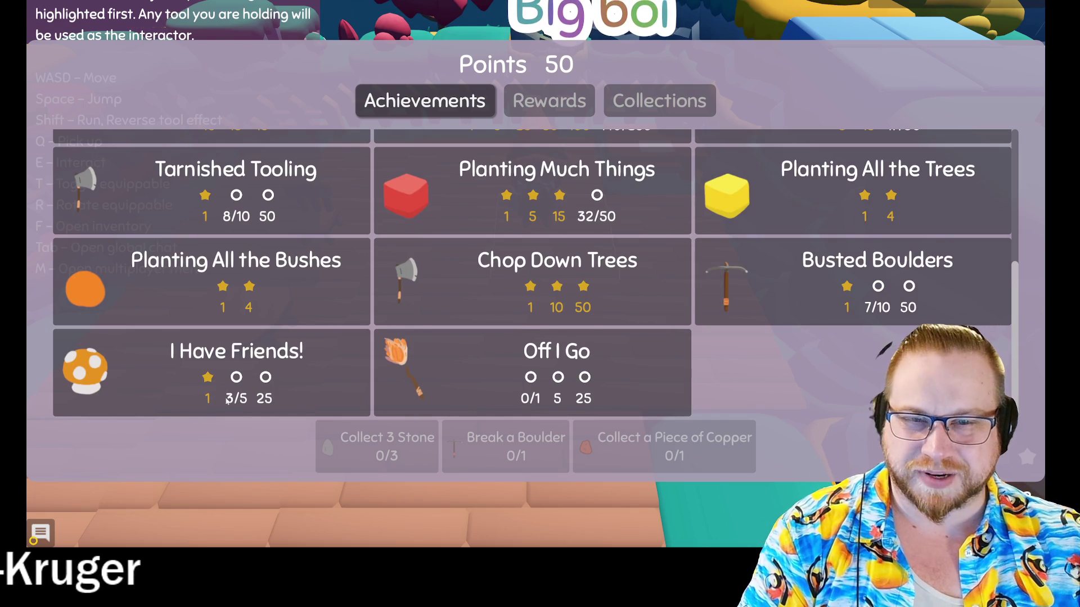
scroll(476, 389, up, 3)
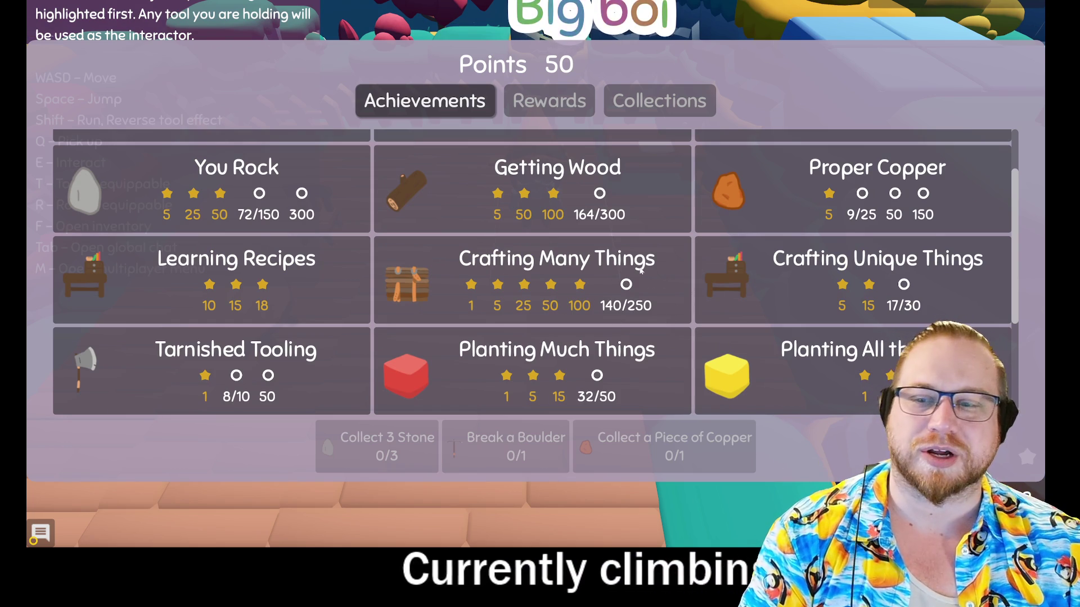
key(Escape)
key(w)
key(e)
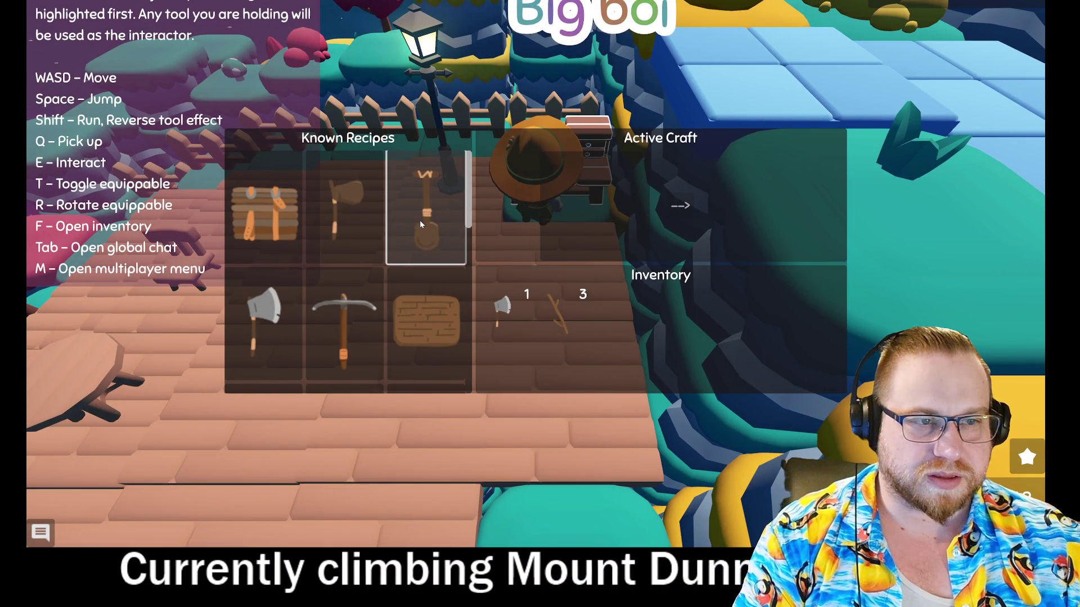
Step: Close the crafting panel and walk across the wooden deck to the storage crates
key(Escape)
key(s)
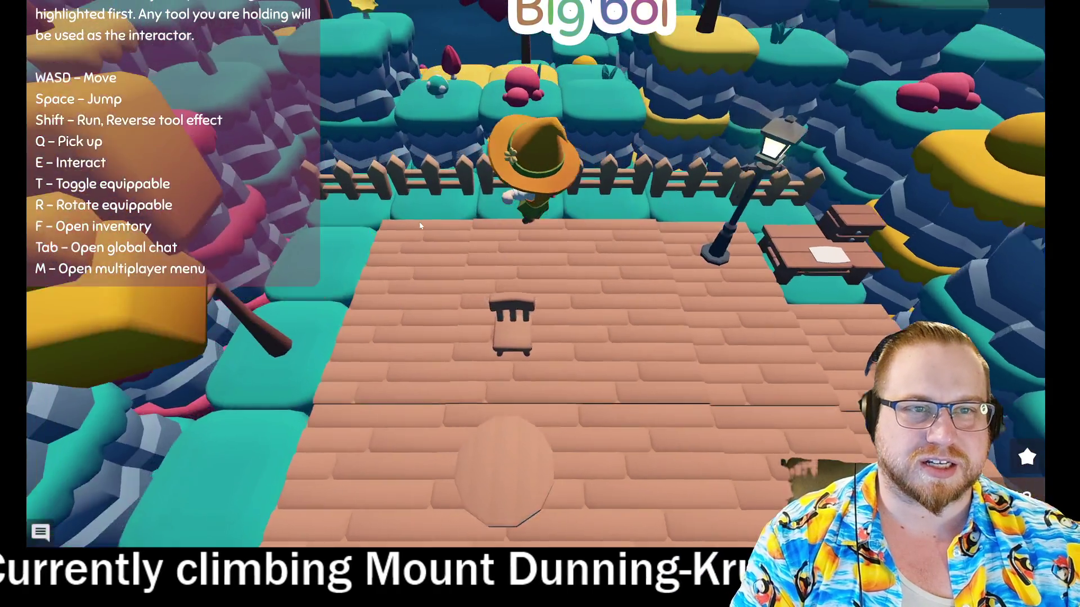
key(s)
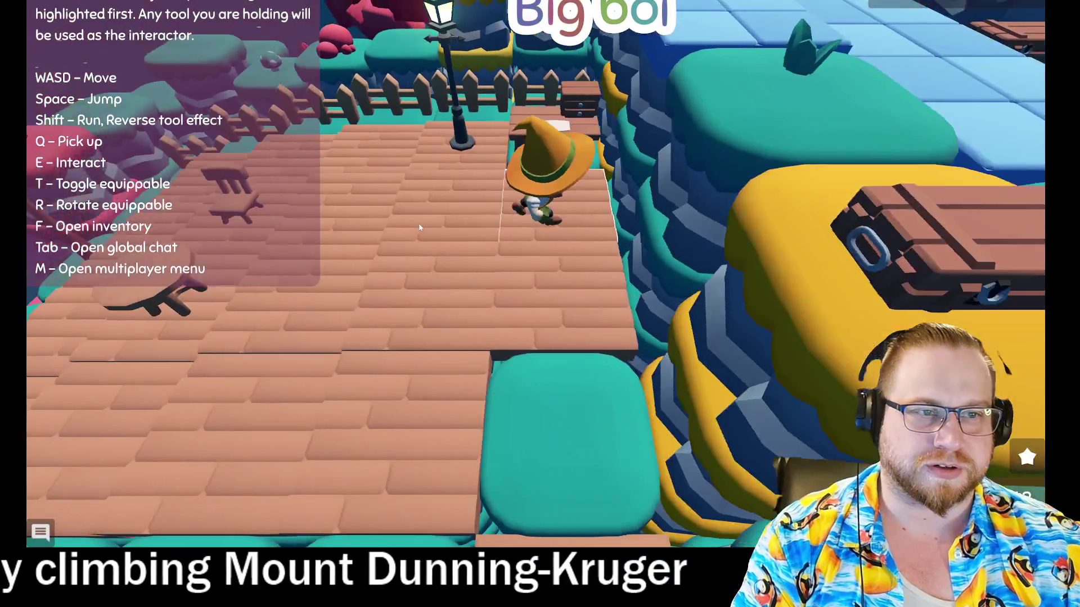
scroll(419, 228, down, 5)
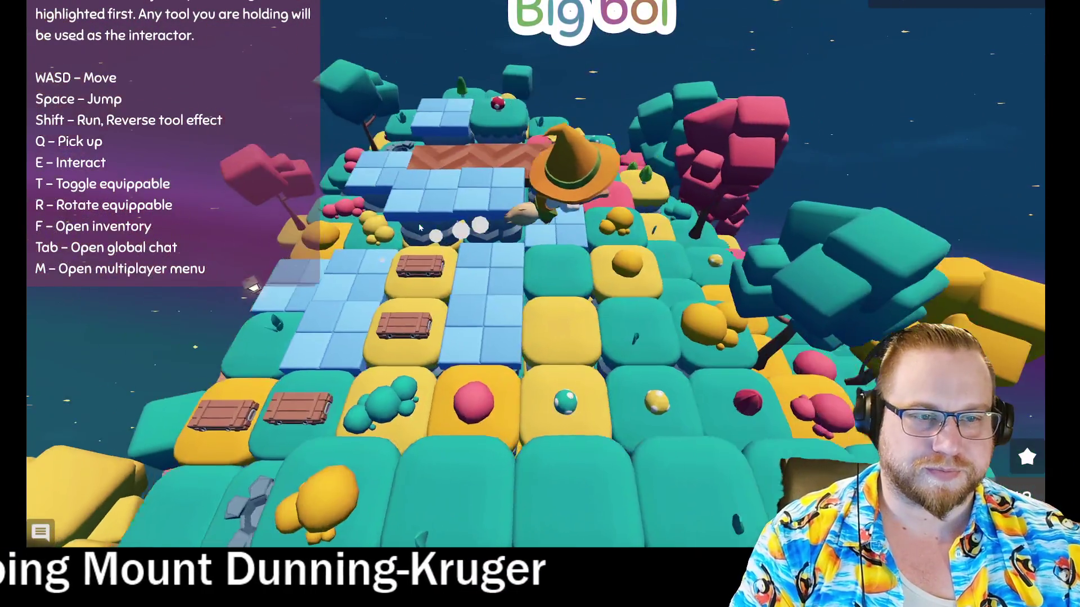
key(s)
scroll(420, 227, up, 5)
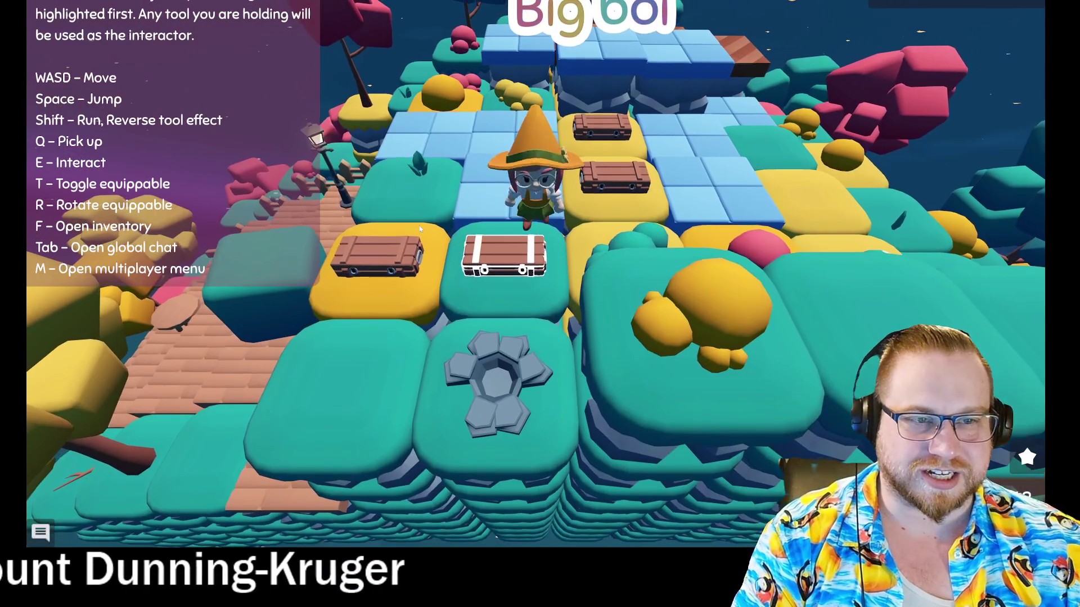
Step: Inspect the first crate and the spotted-mushroom container, closing each, then walk on
click(511, 254)
key(Escape)
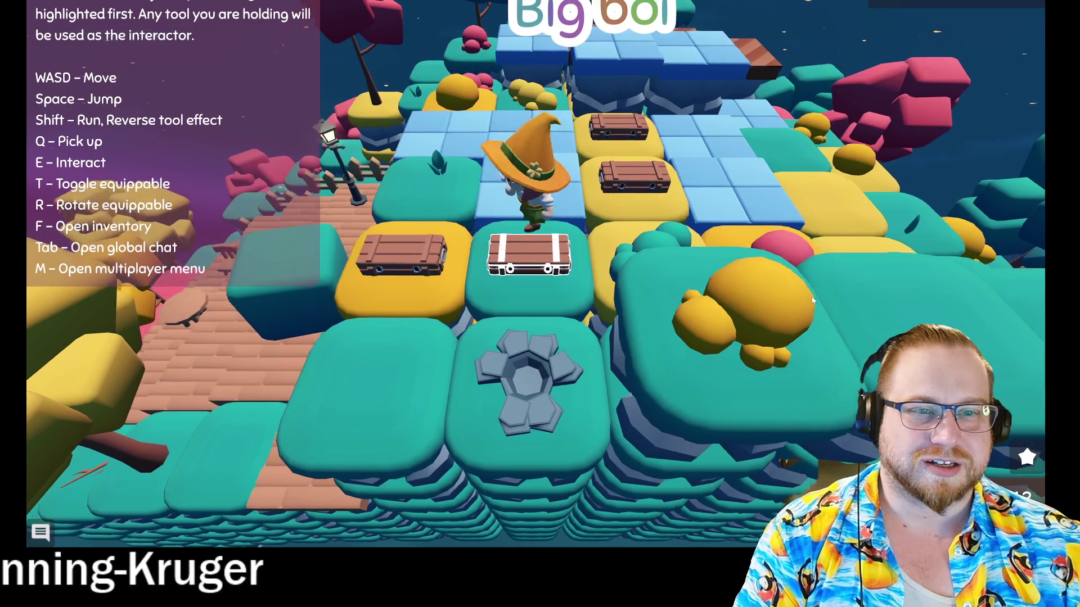
key(a)
key(e)
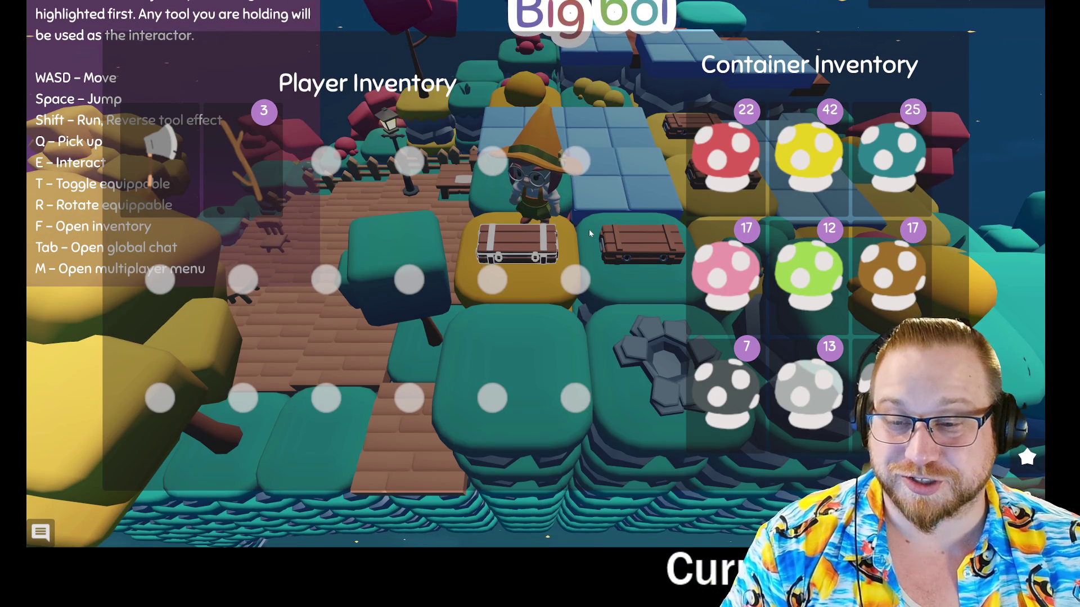
key(Escape)
key(w)
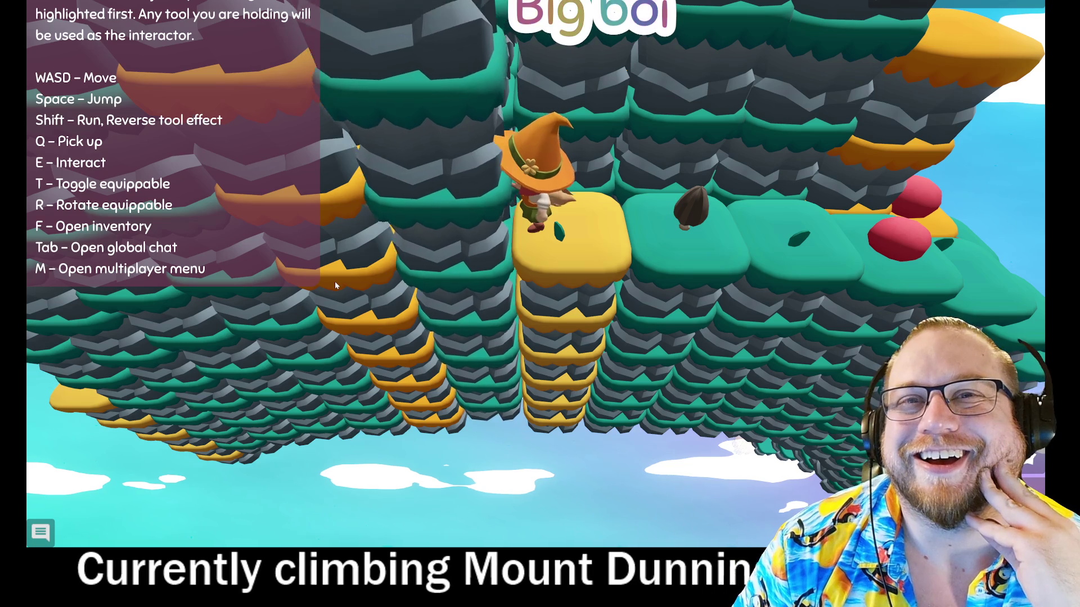
Step: Lower the tall and orange columns to tile level and raise the green column while walking left
key(e)
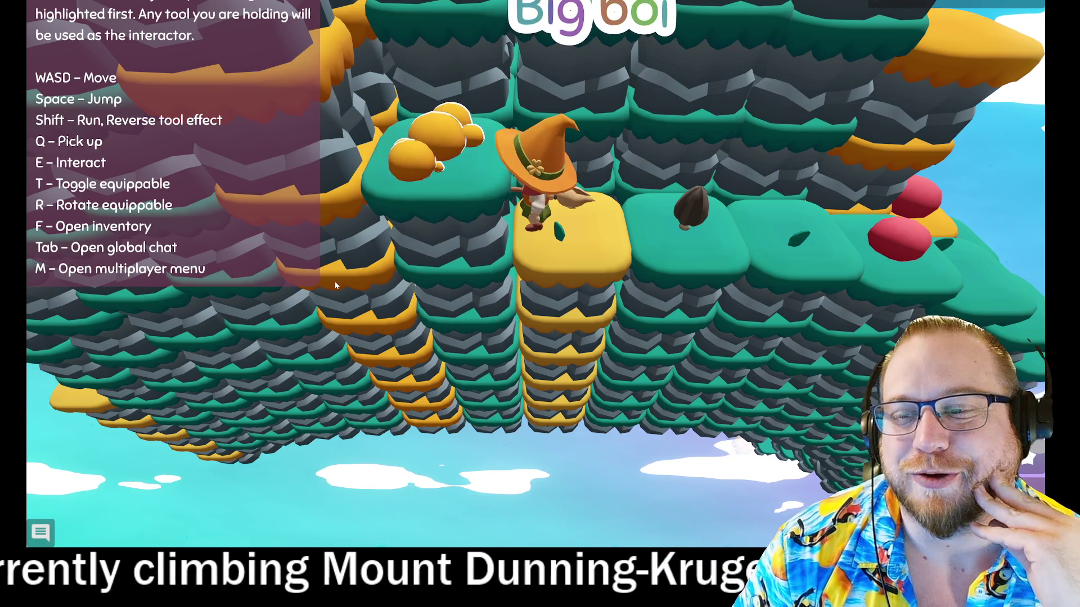
key(a)
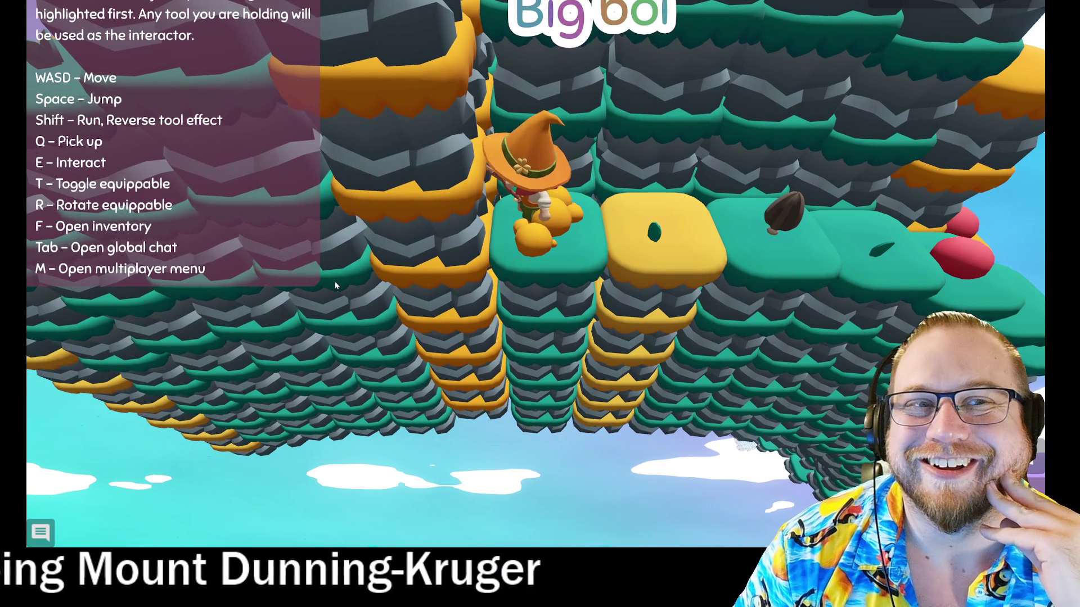
key(e)
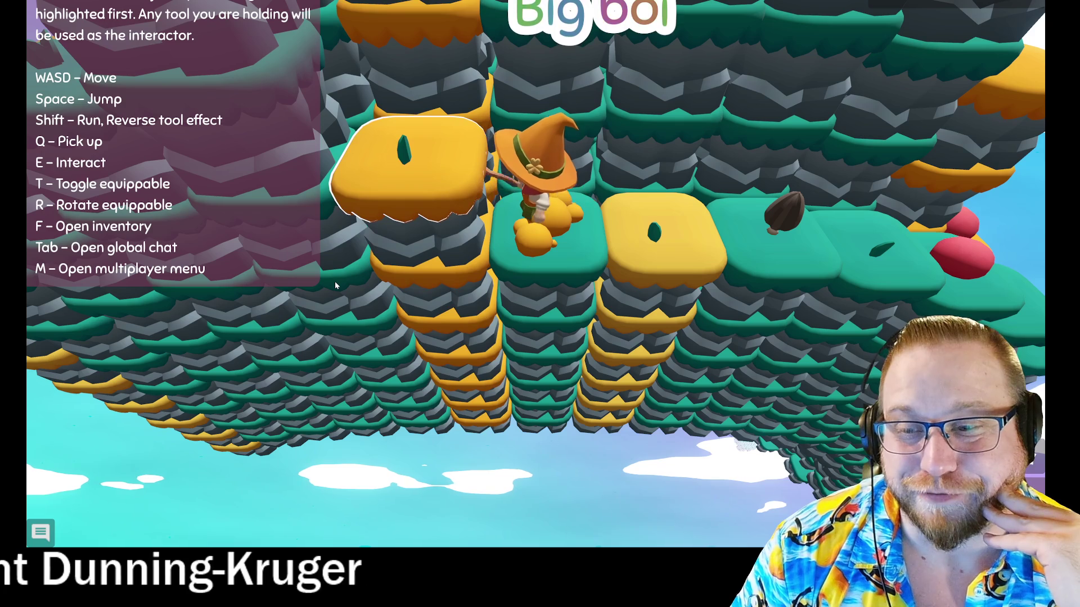
key(a)
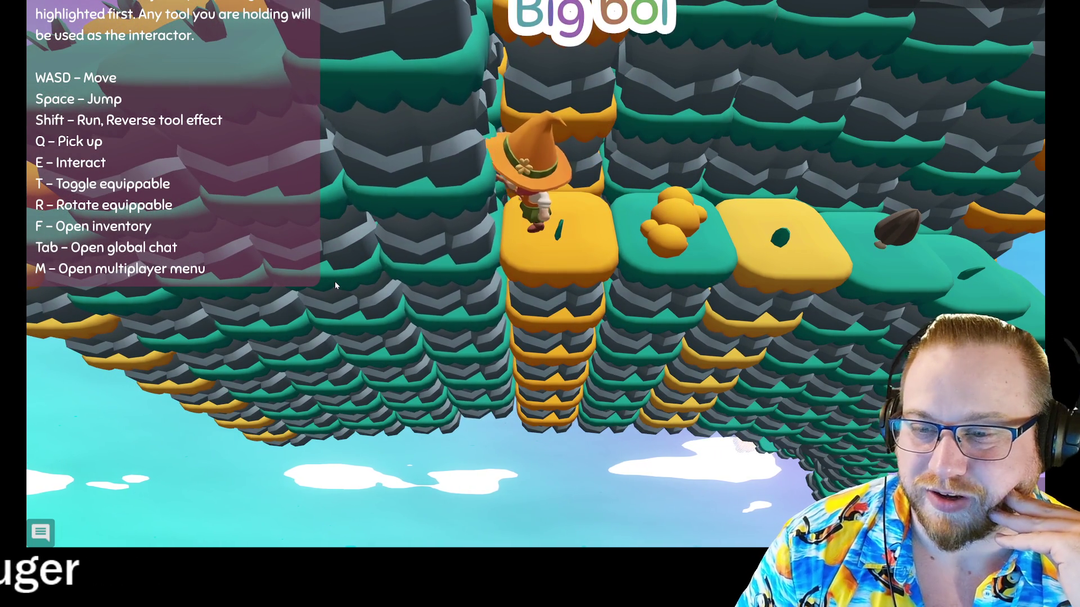
key(e)
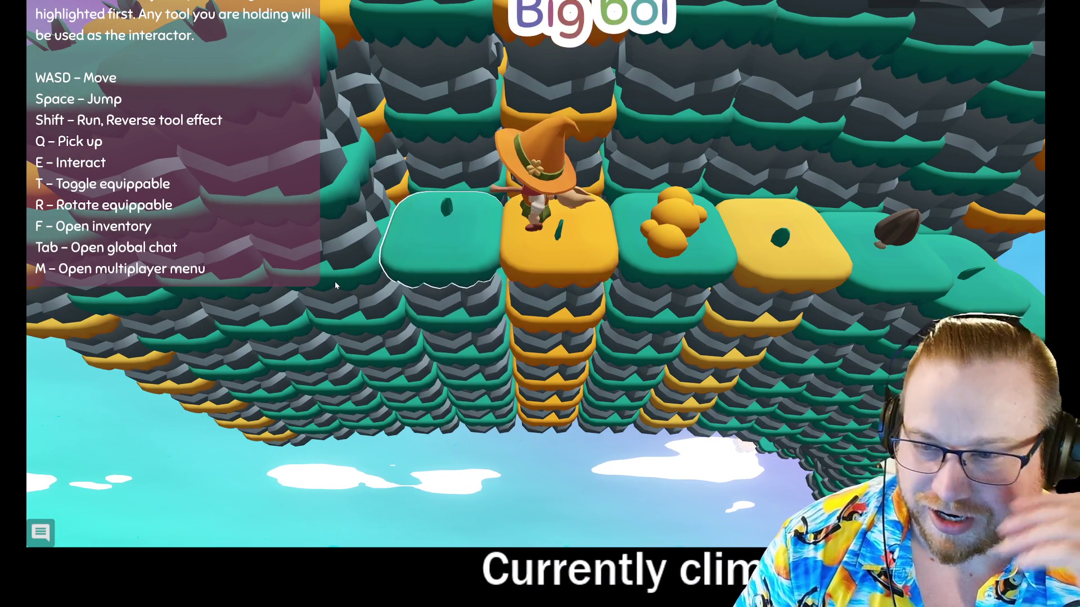
key(a)
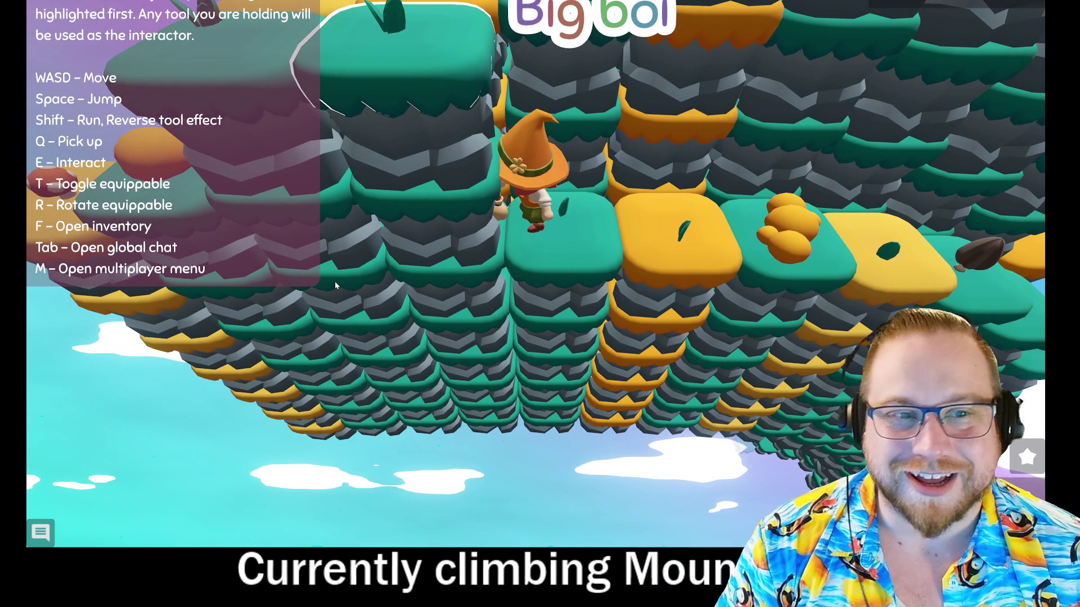
Step: Lower the green columns, raise the surrounding terrain, and step onto the orange ball's tile
key(shift+e)
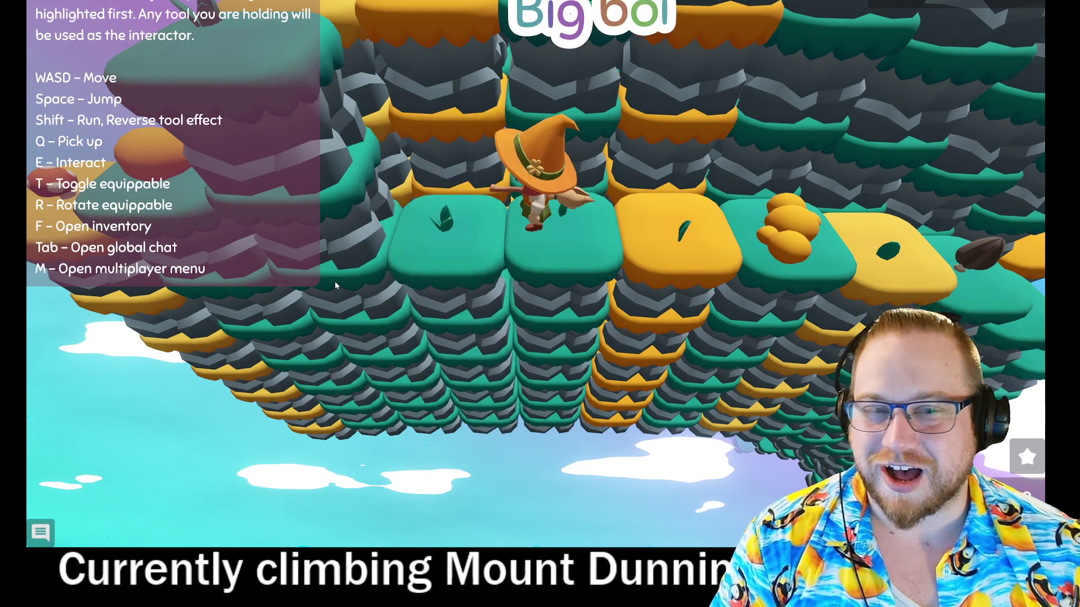
key(w)
key(s)
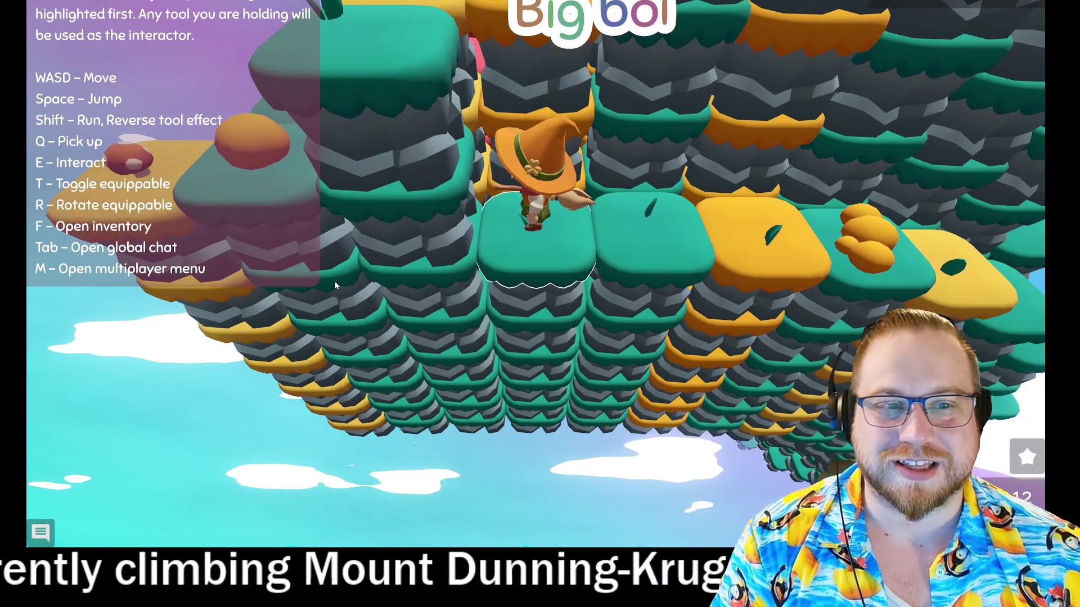
key(e)
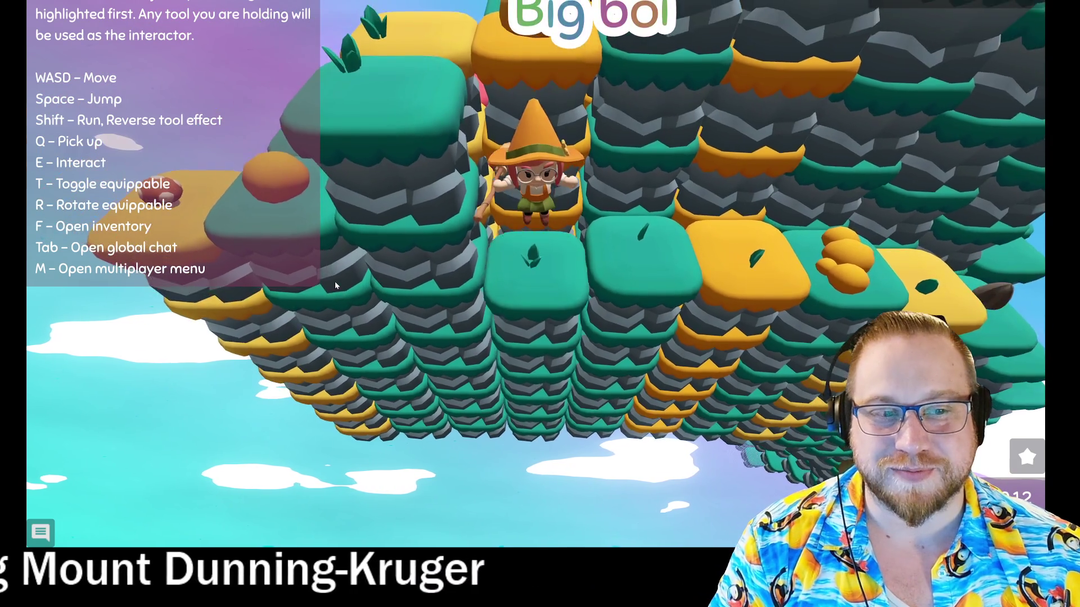
key(w)
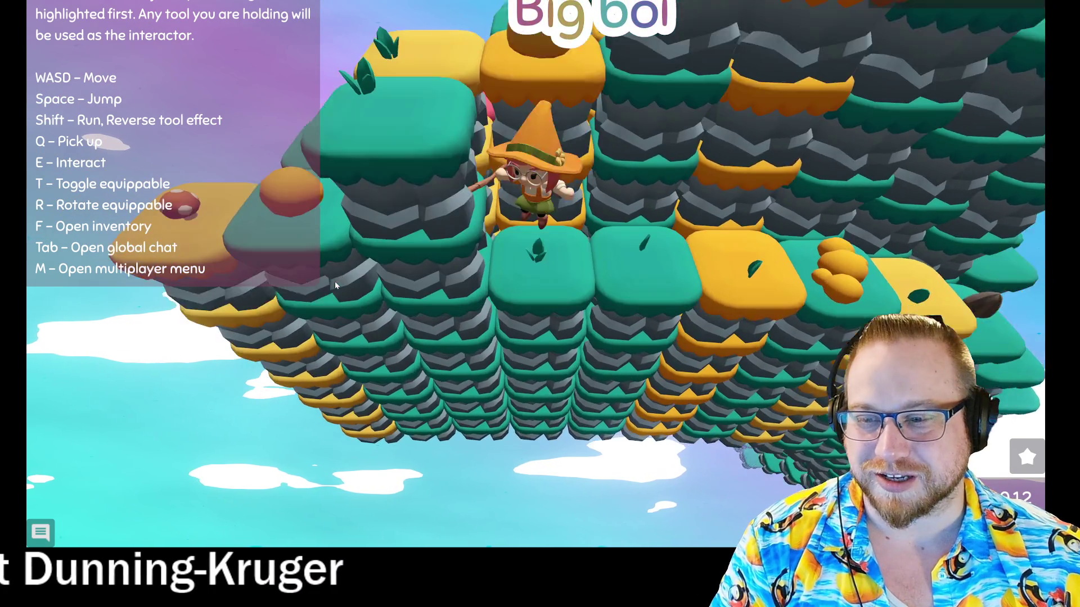
key(shift+e)
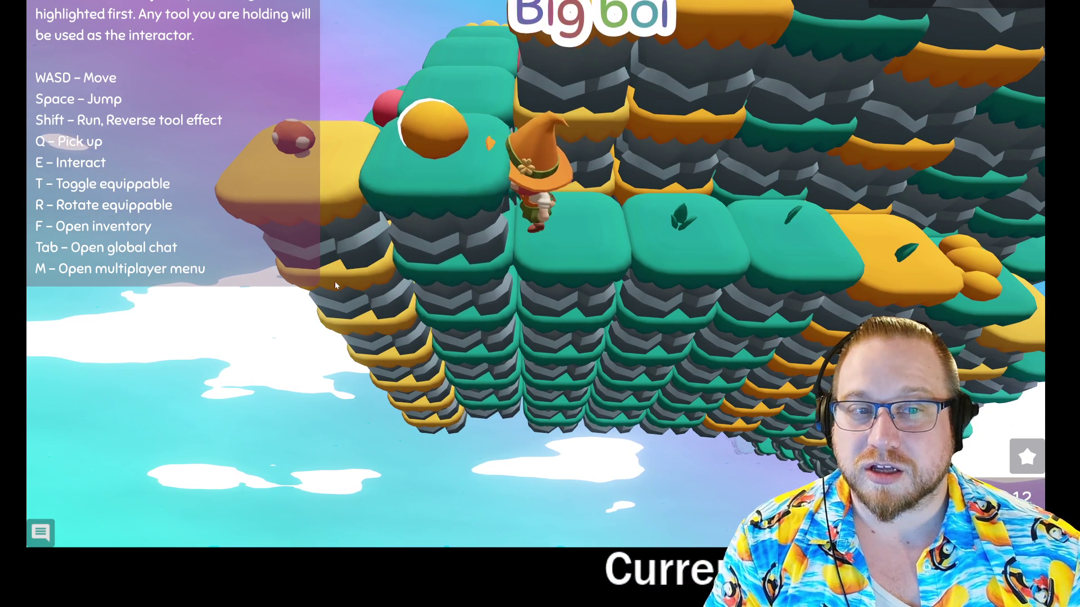
key(a)
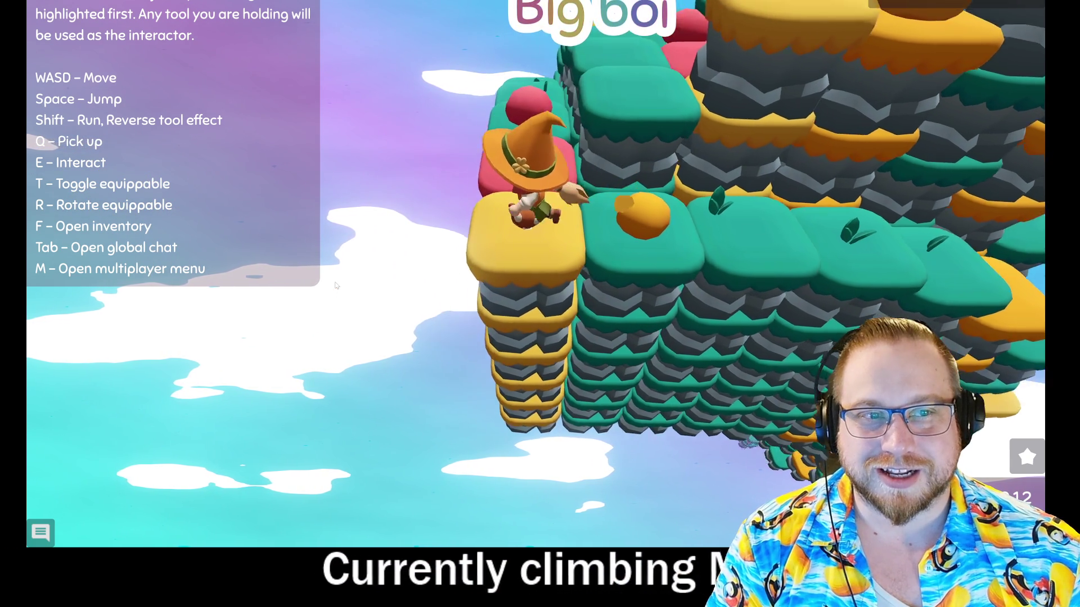
Step: Walk the witch right along the path across the green and yellow tiles
key(w)
key(s)
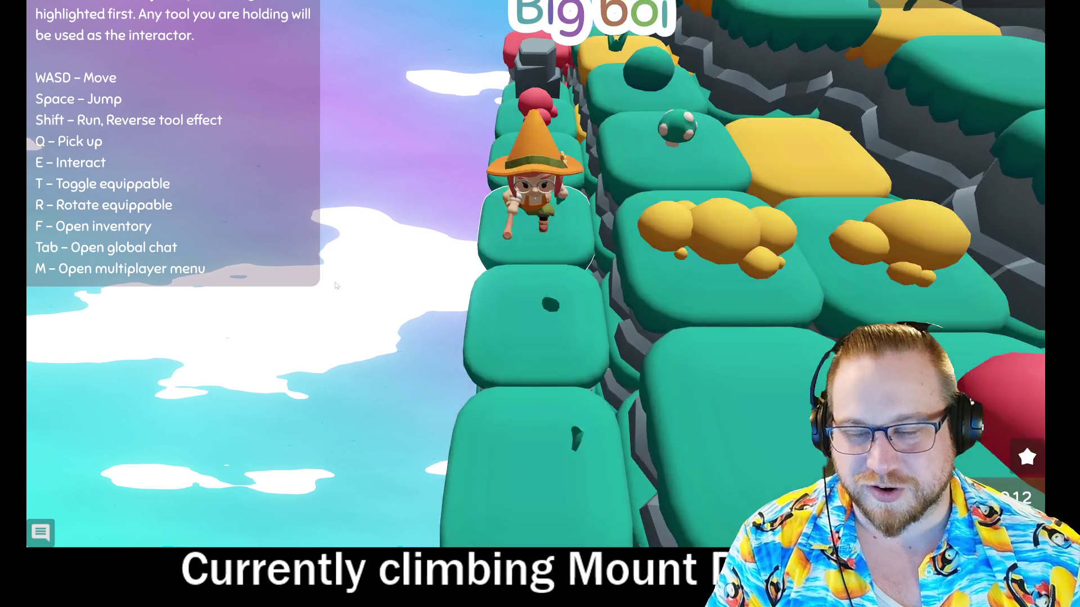
key(d)
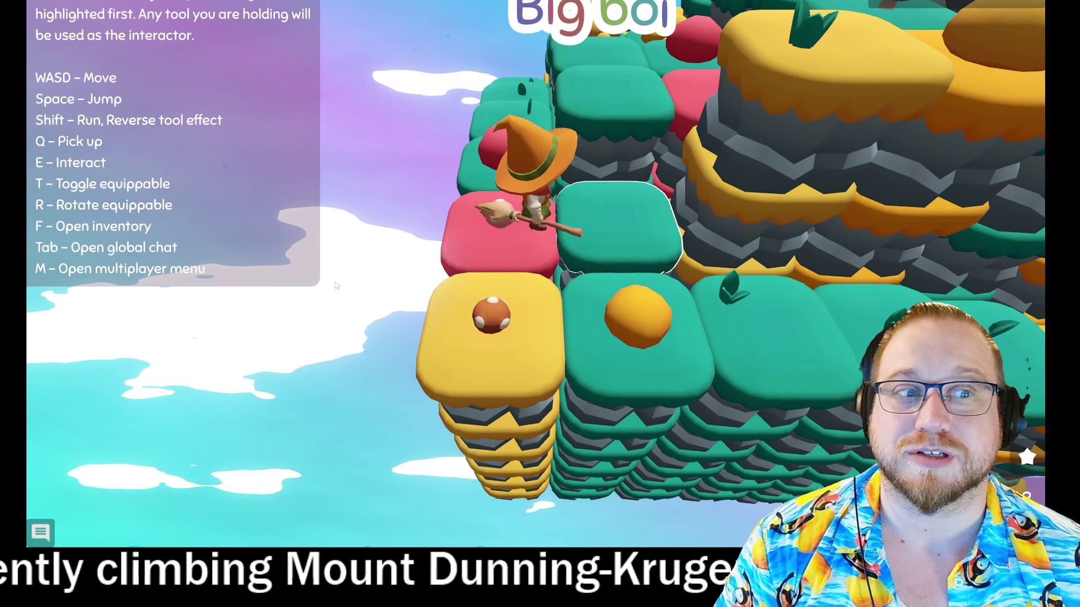
key(d)
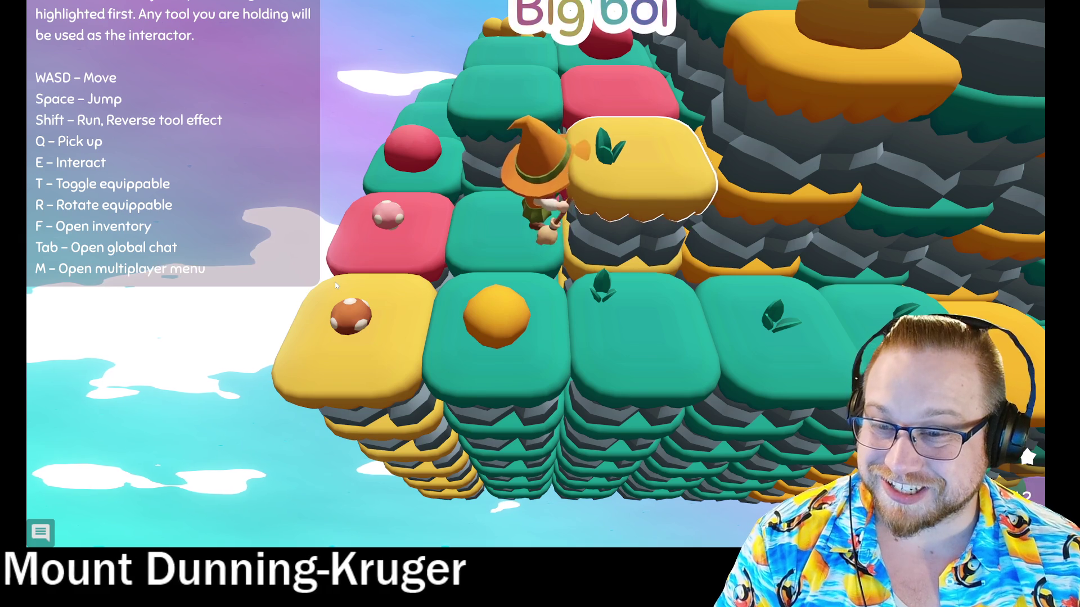
key(d)
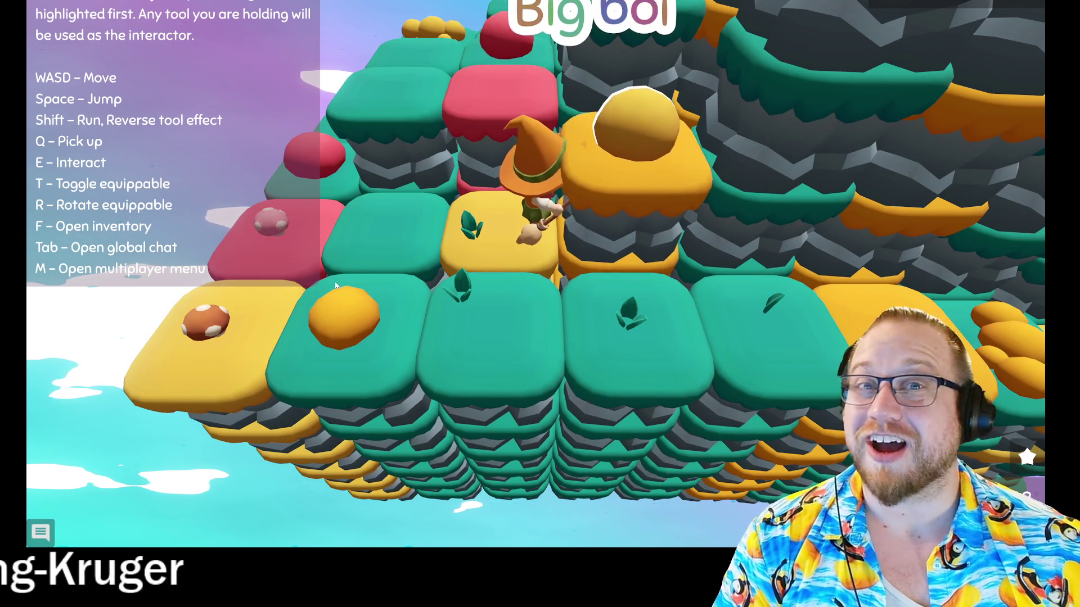
key(d)
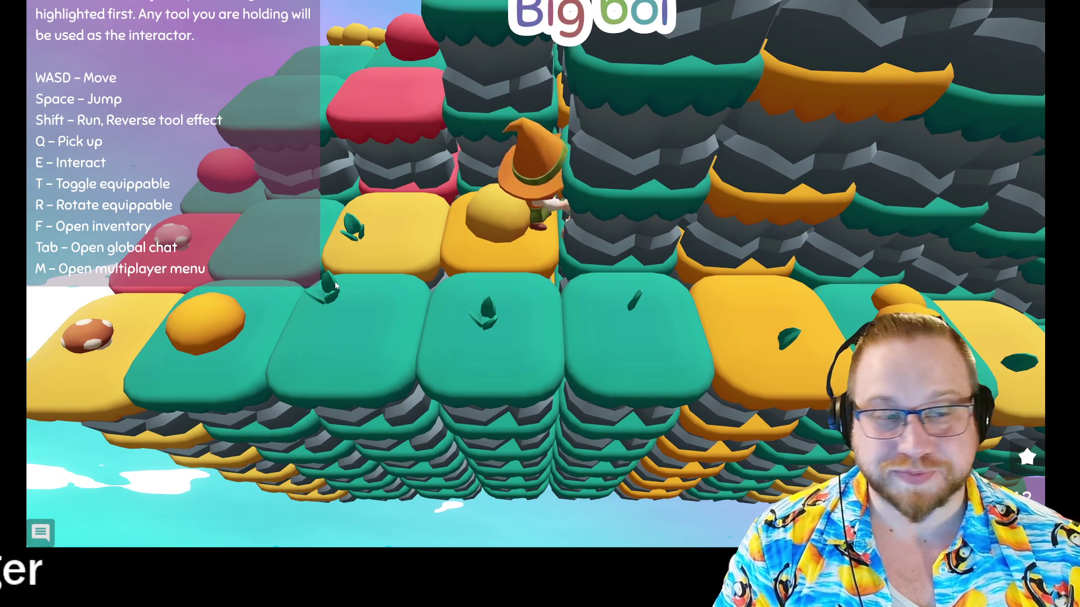
key(d)
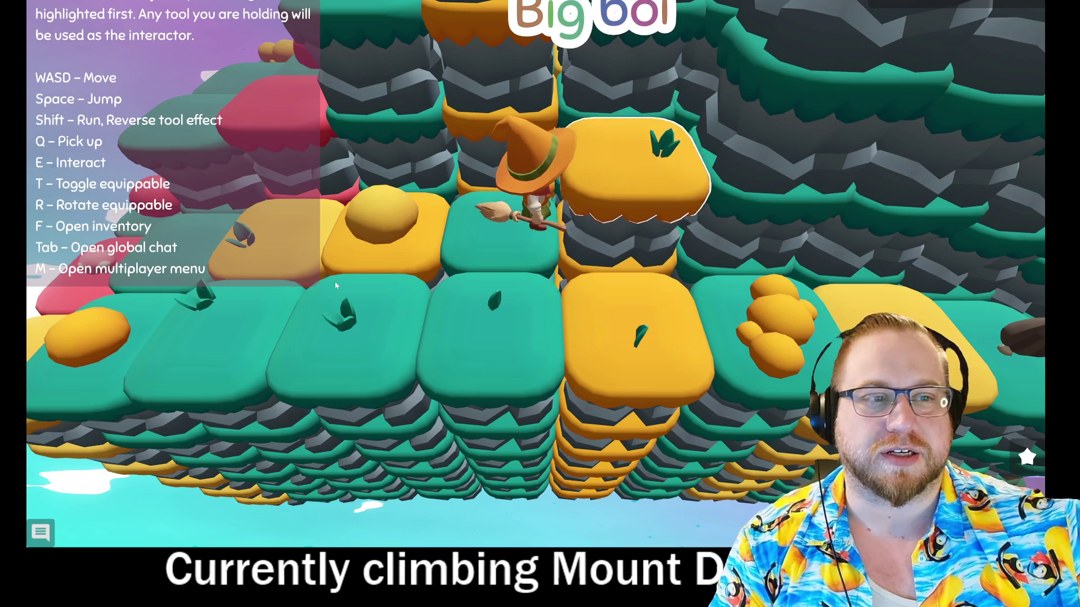
key(d)
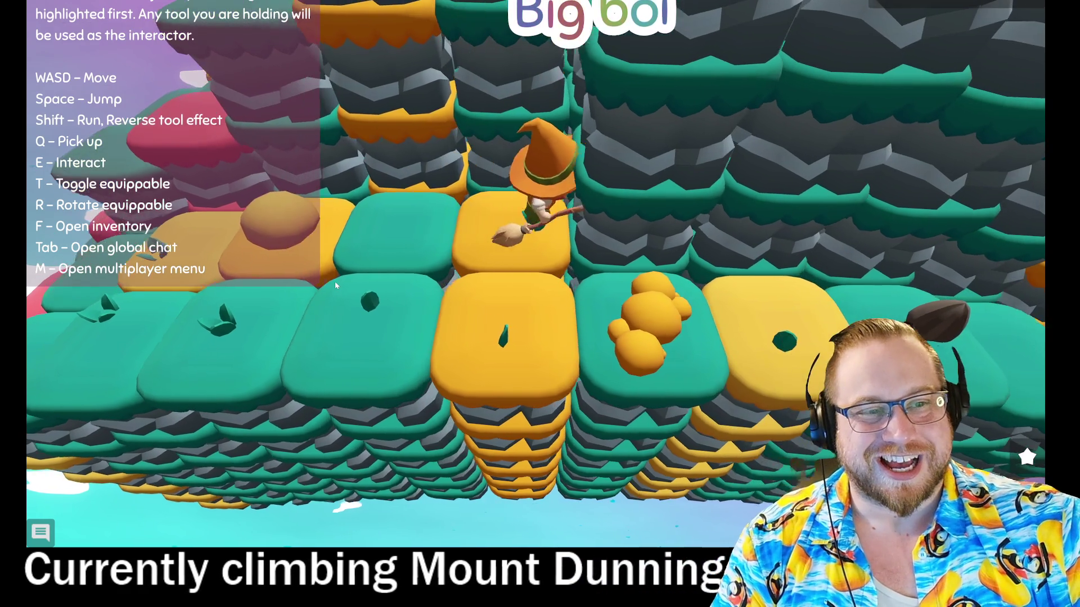
Step: Drop an orange ball on the teal platform and continue right to the orange-blob tile
key(d)
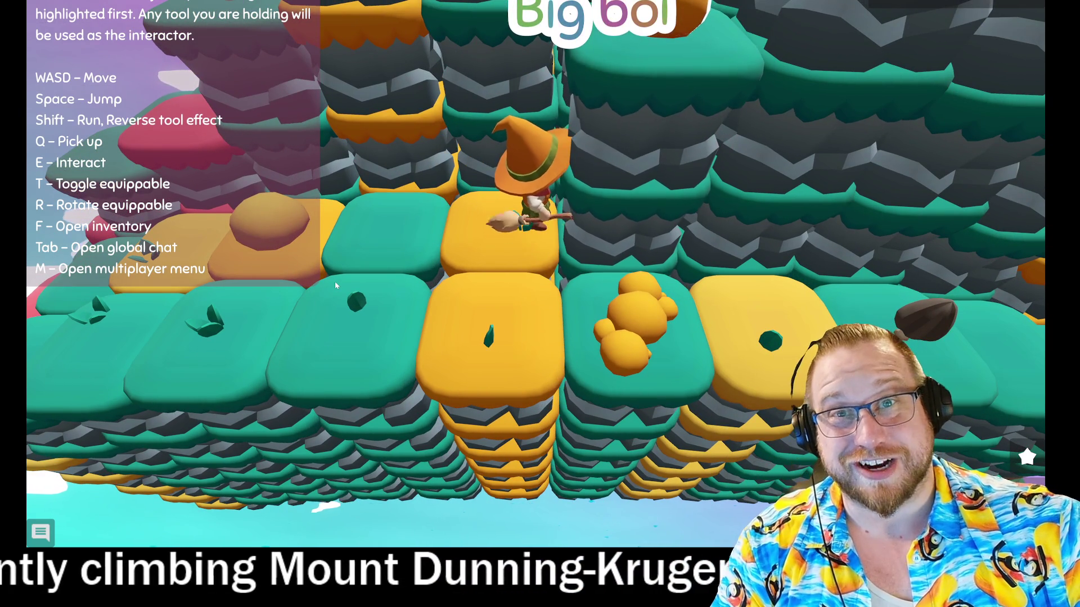
key(a)
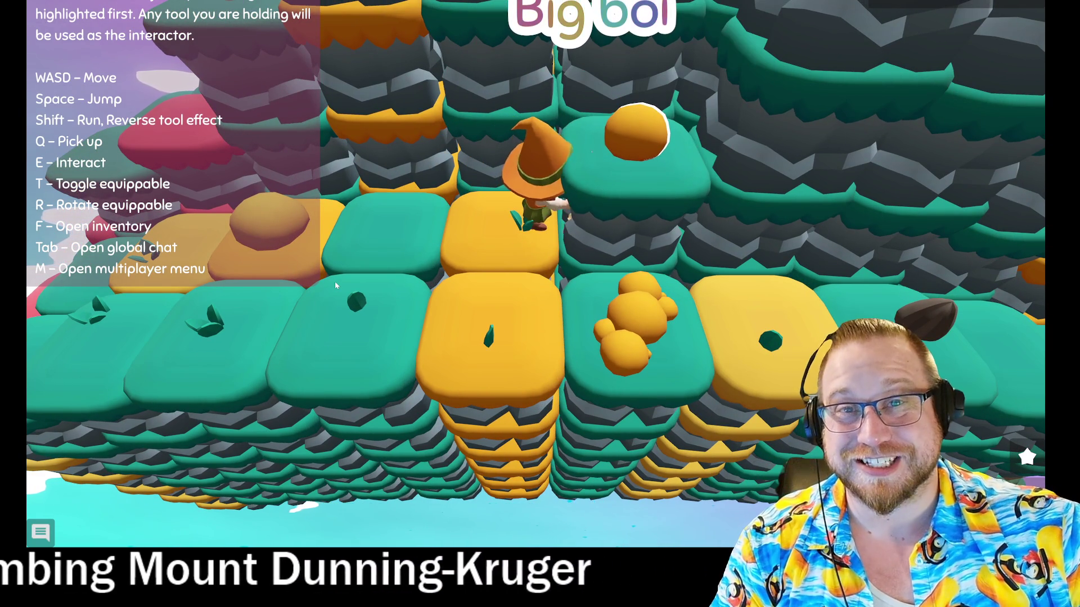
key(d)
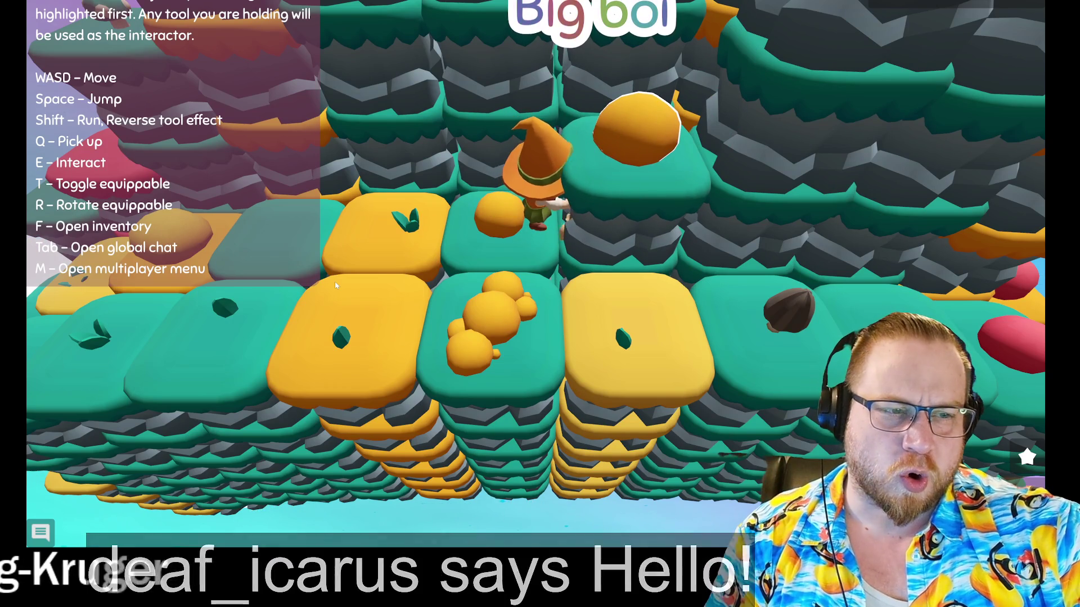
key(d)
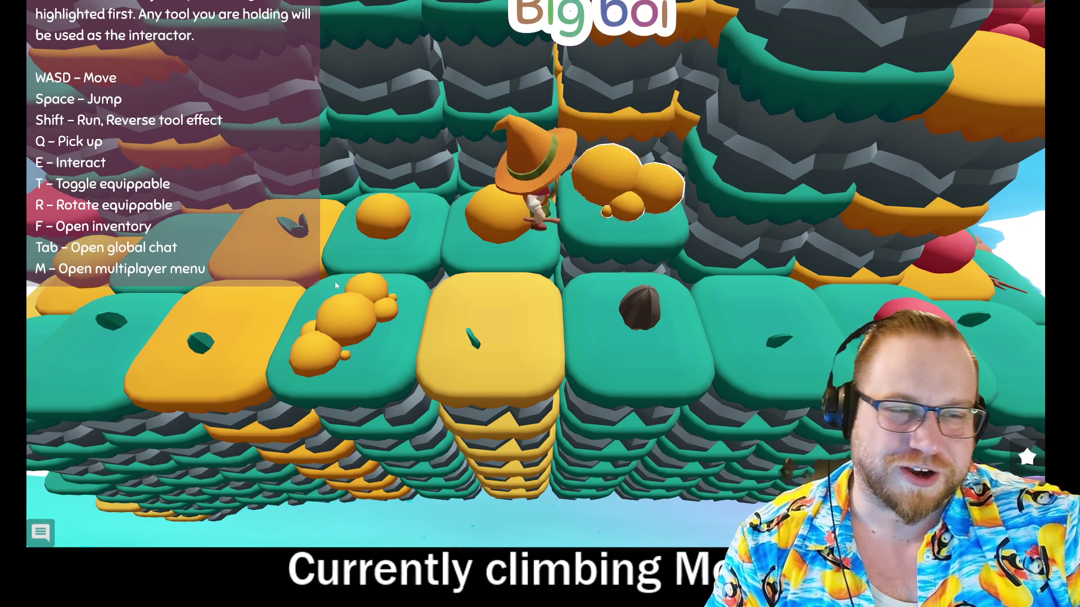
key(d)
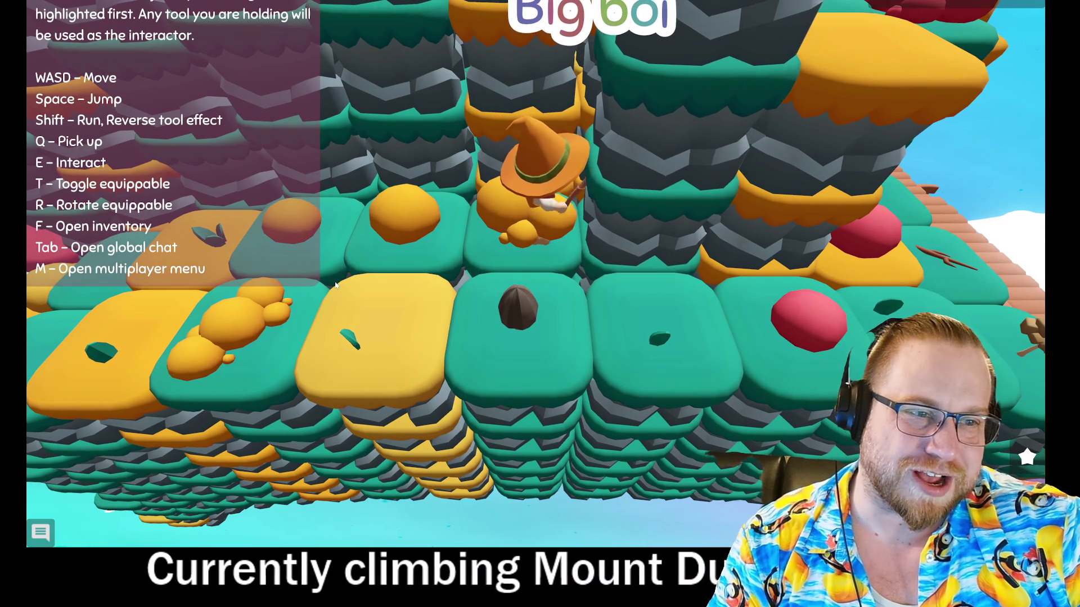
Step: Walk back toward the pillars, lower the tall pillar, and reach the wooden deck
key(w)
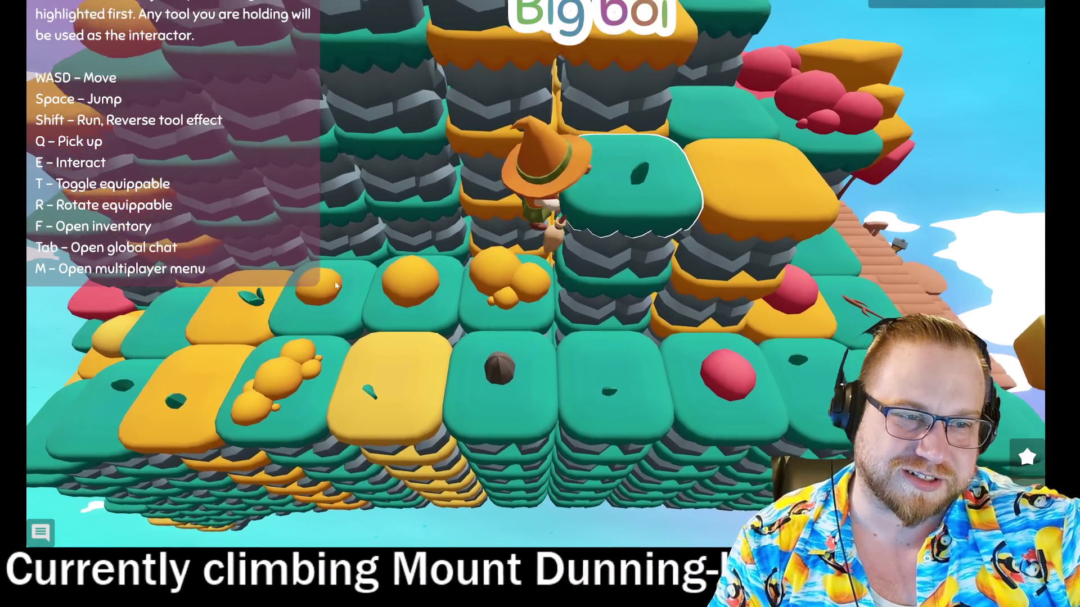
key(w)
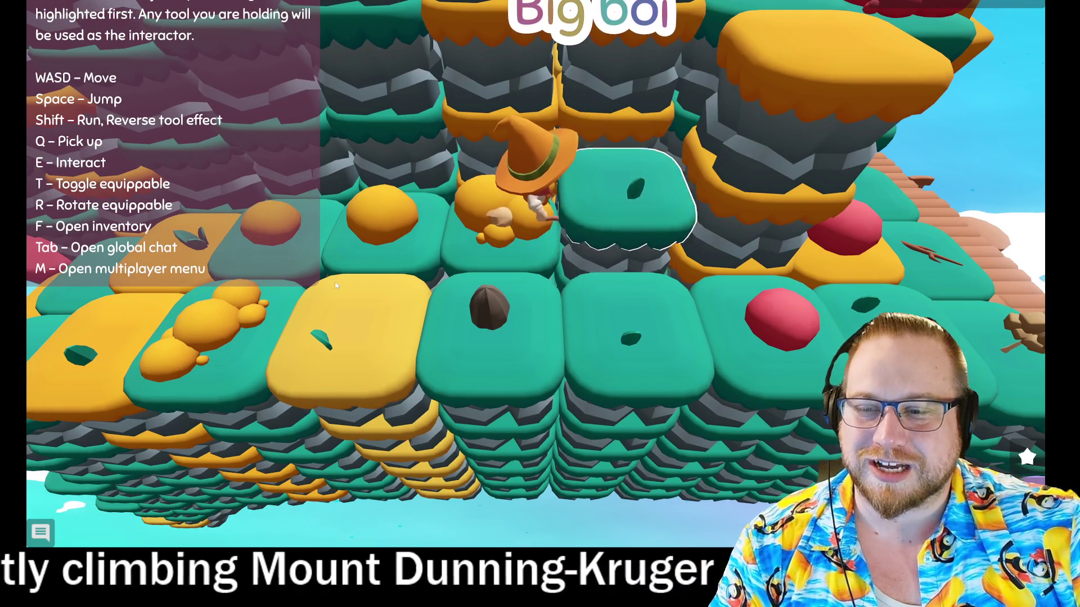
key(w)
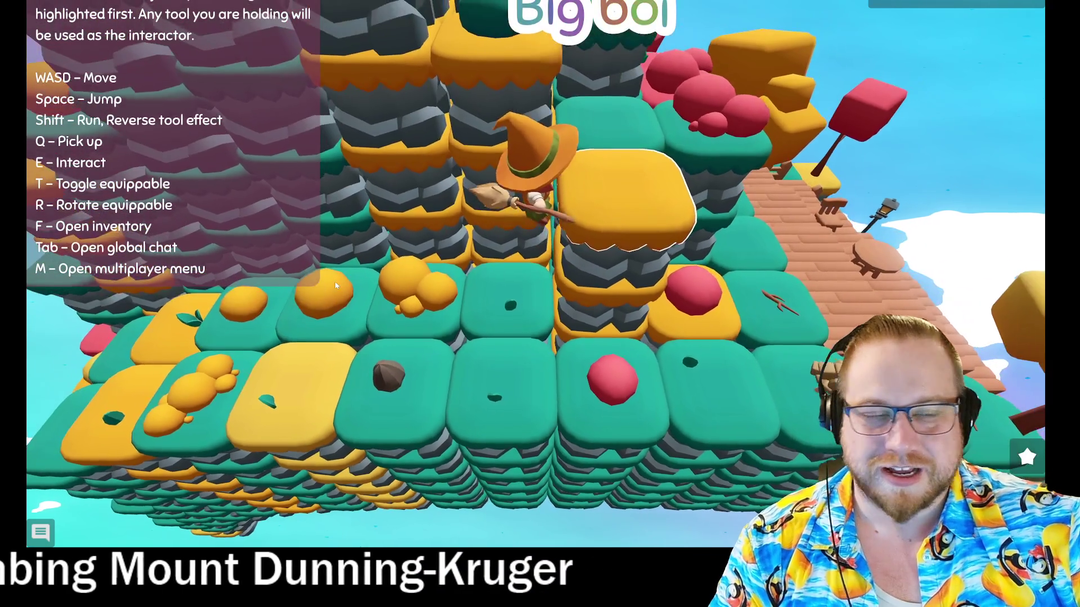
key(w)
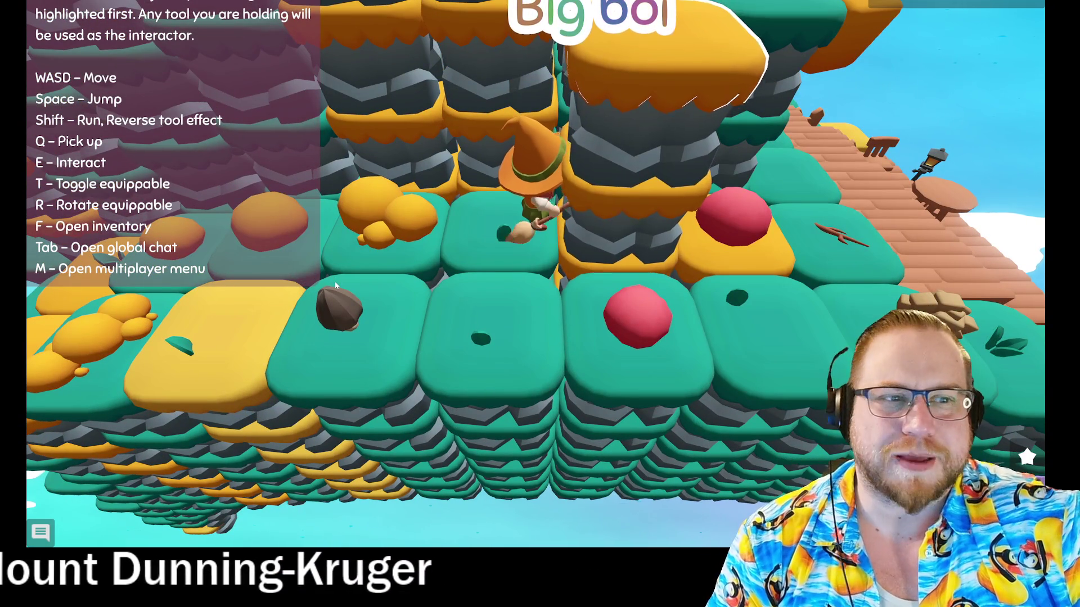
key(shift+e)
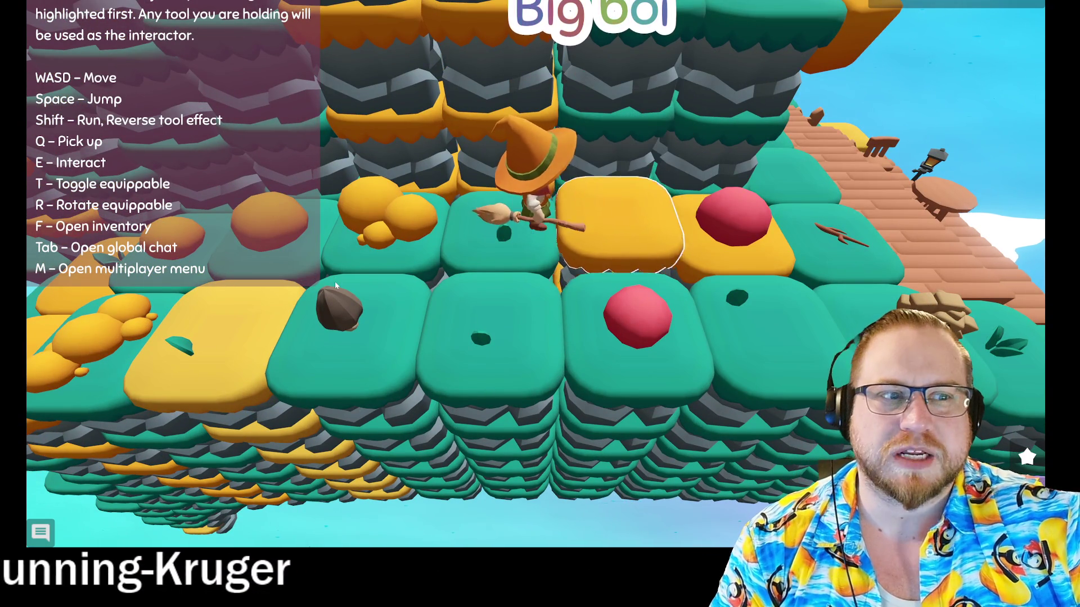
key(d)
key(w)
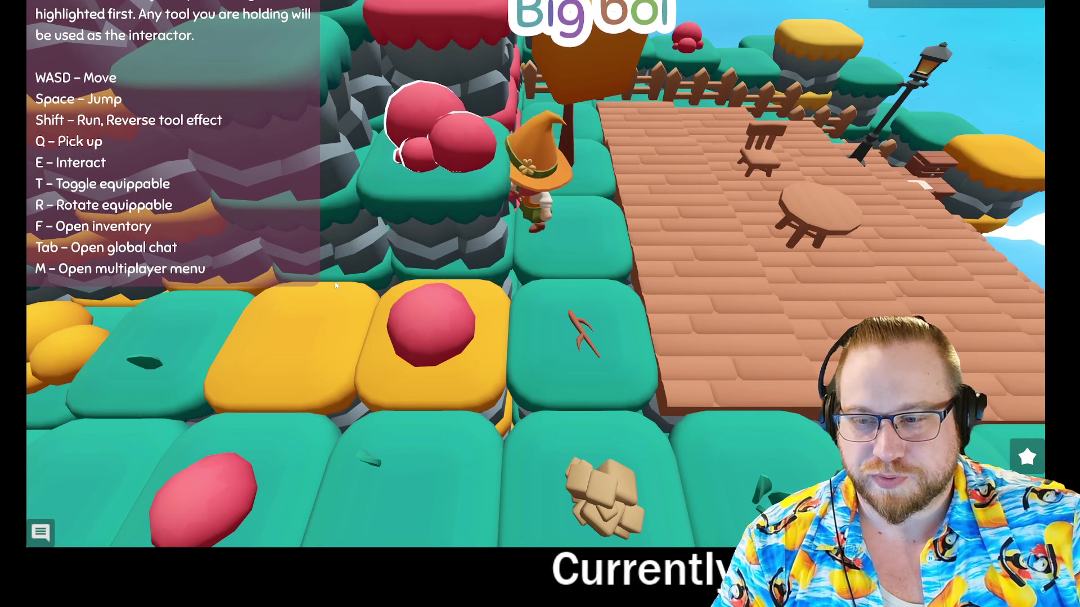
Step: Lower and then raise the pillar in front of the witch beside the pink-bush tile
key(a)
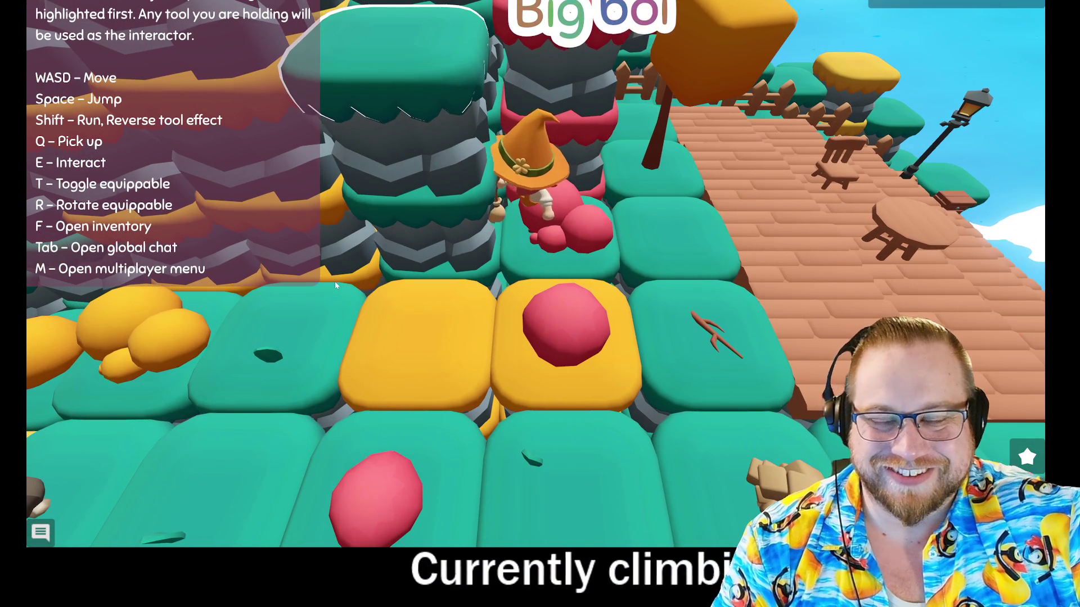
key(shift+e)
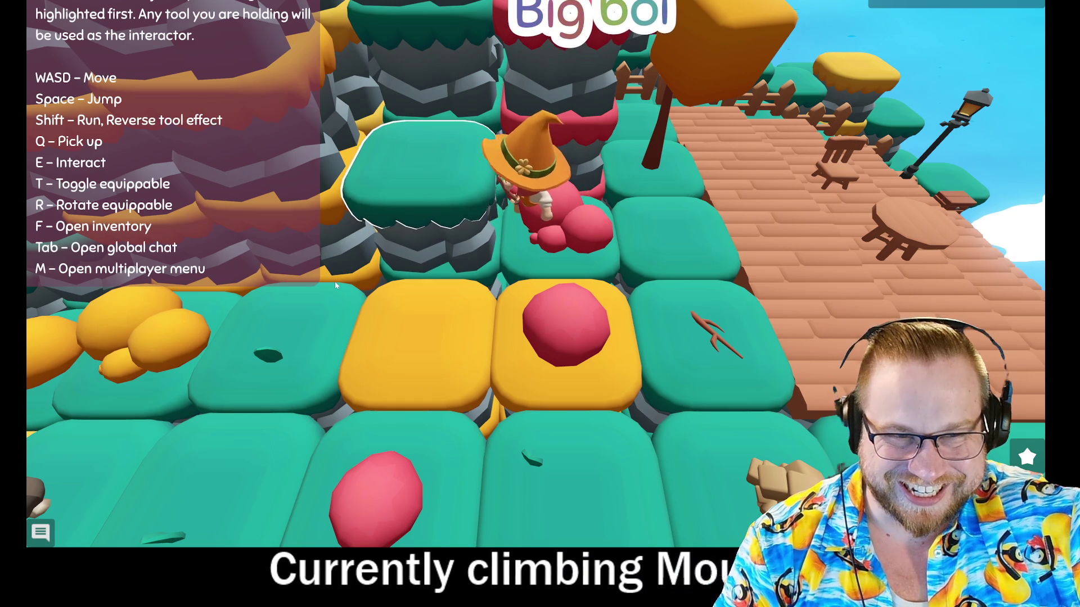
key(w)
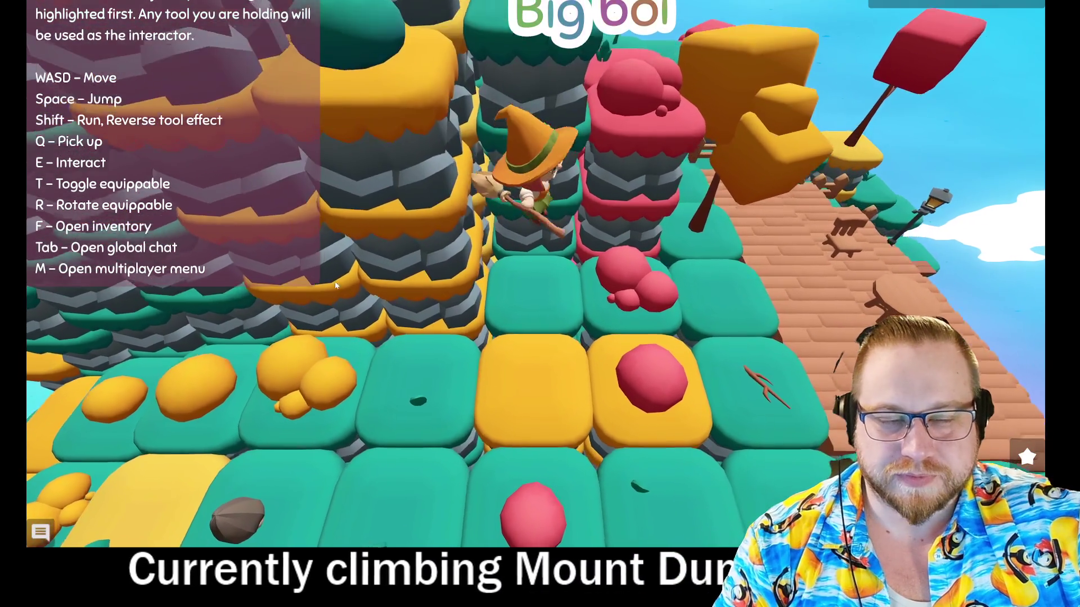
key(s)
key(e)
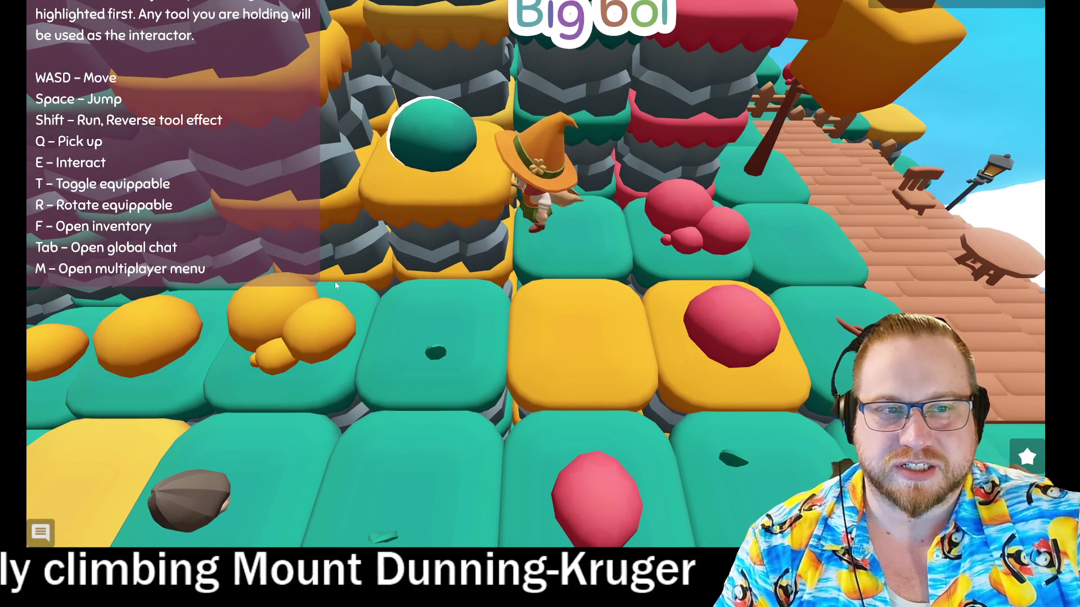
key(a)
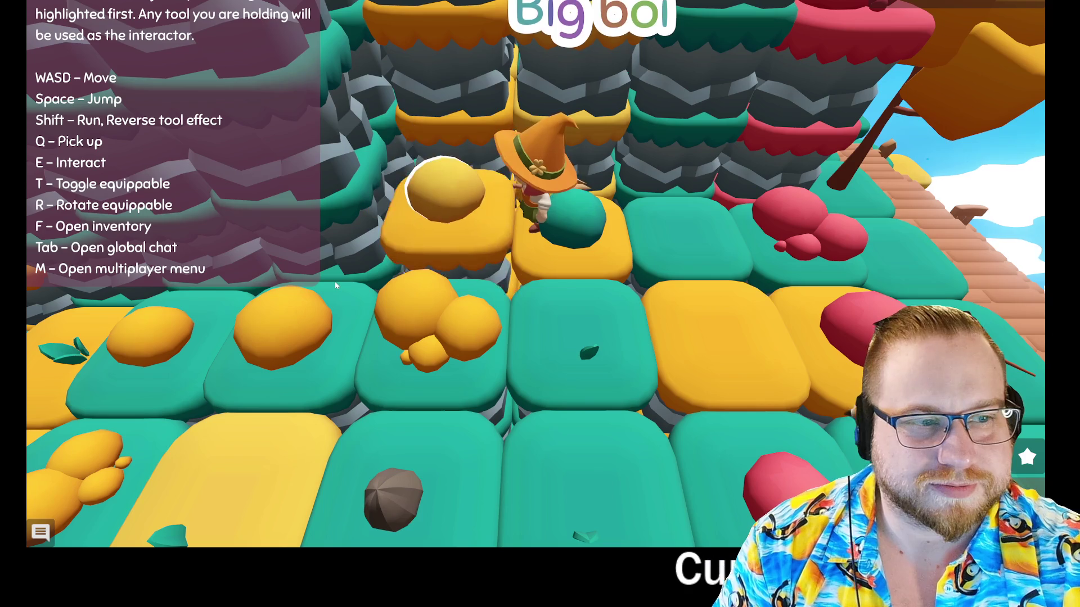
Step: Walk further left, lowering the tall outlined pillars to the witch's level
key(a)
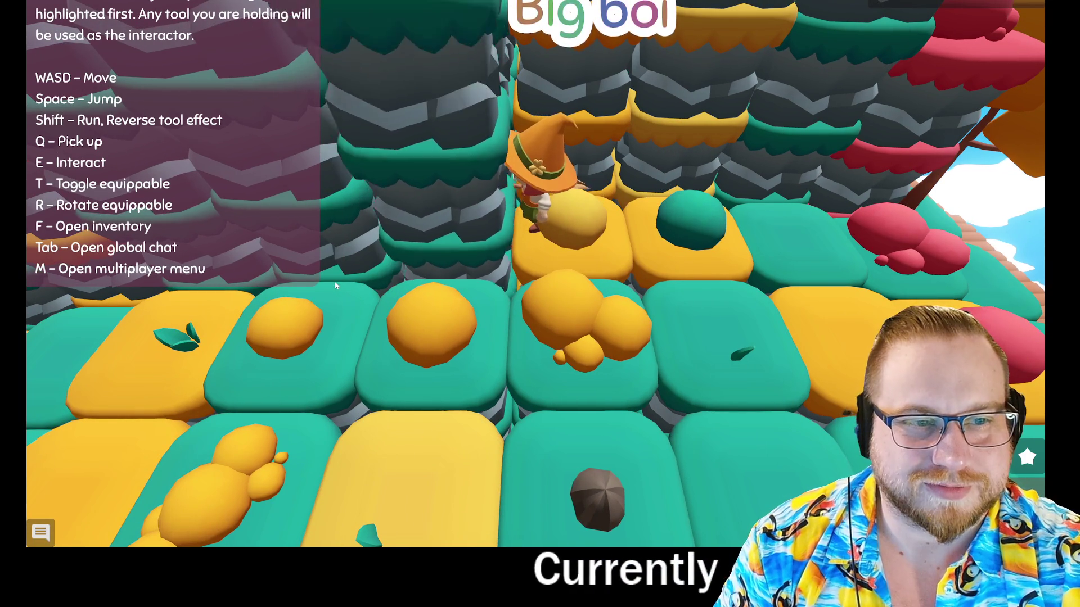
key(a)
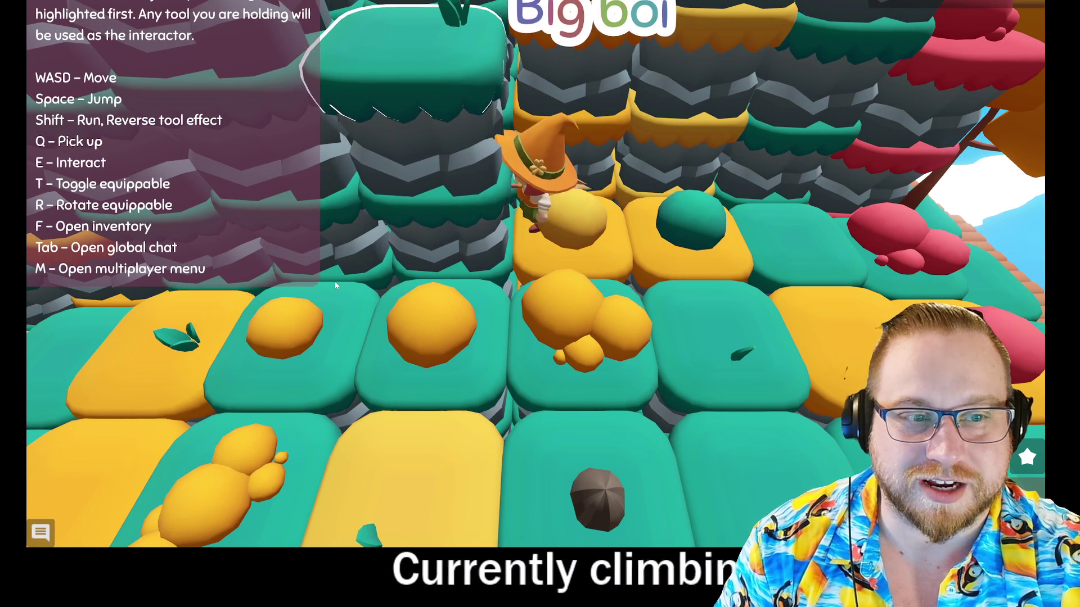
key(e)
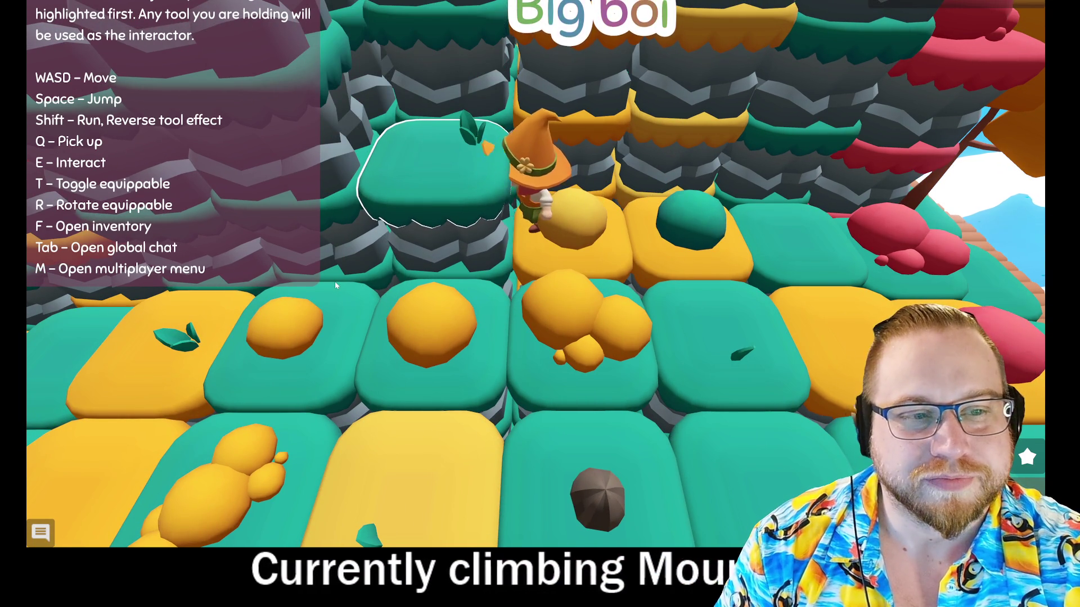
key(a)
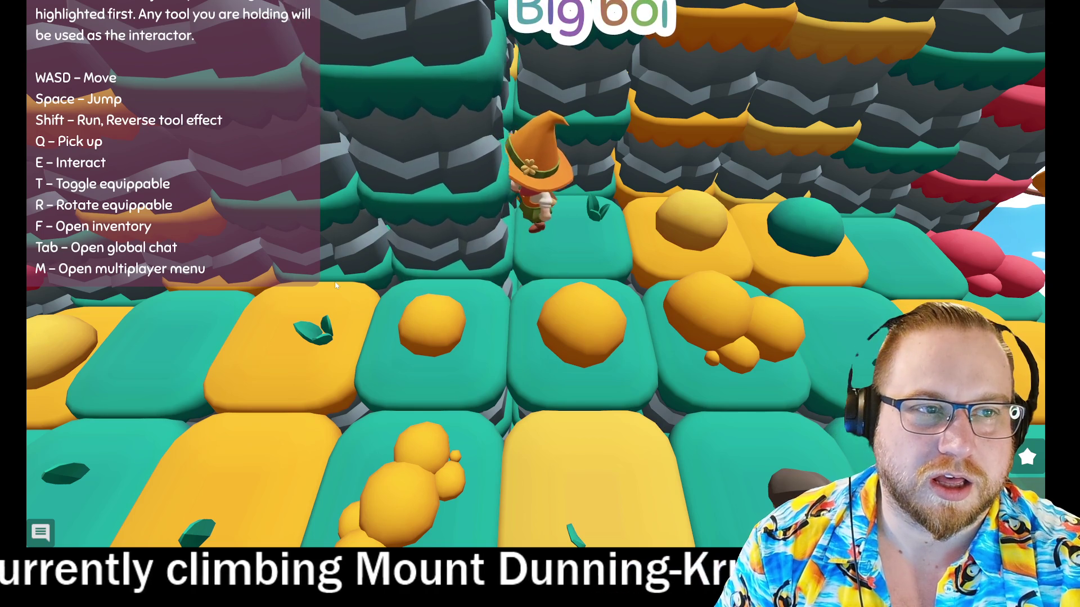
key(e)
key(e)
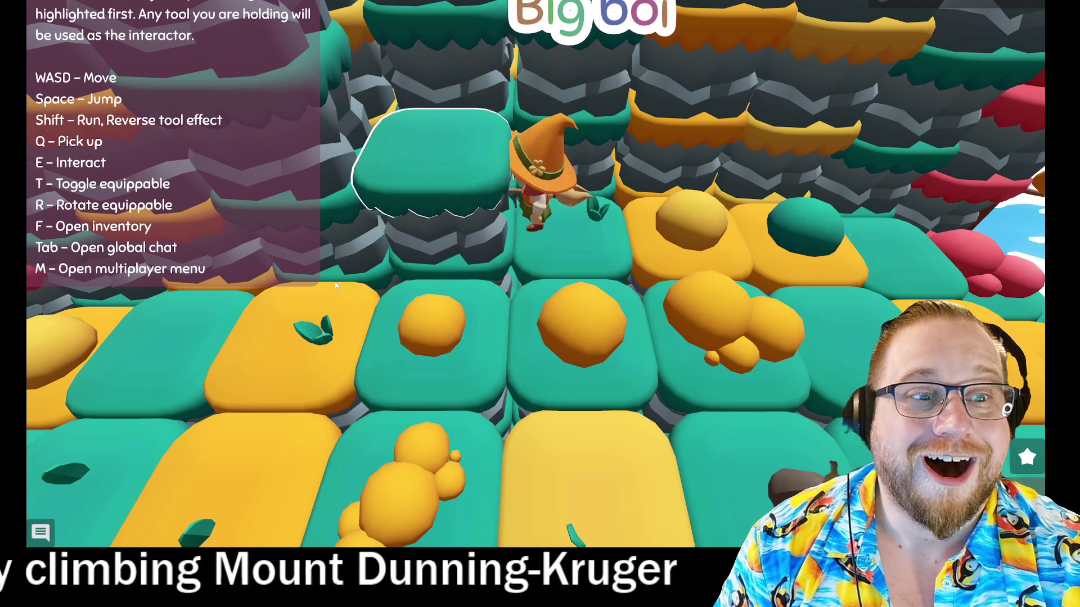
key(a)
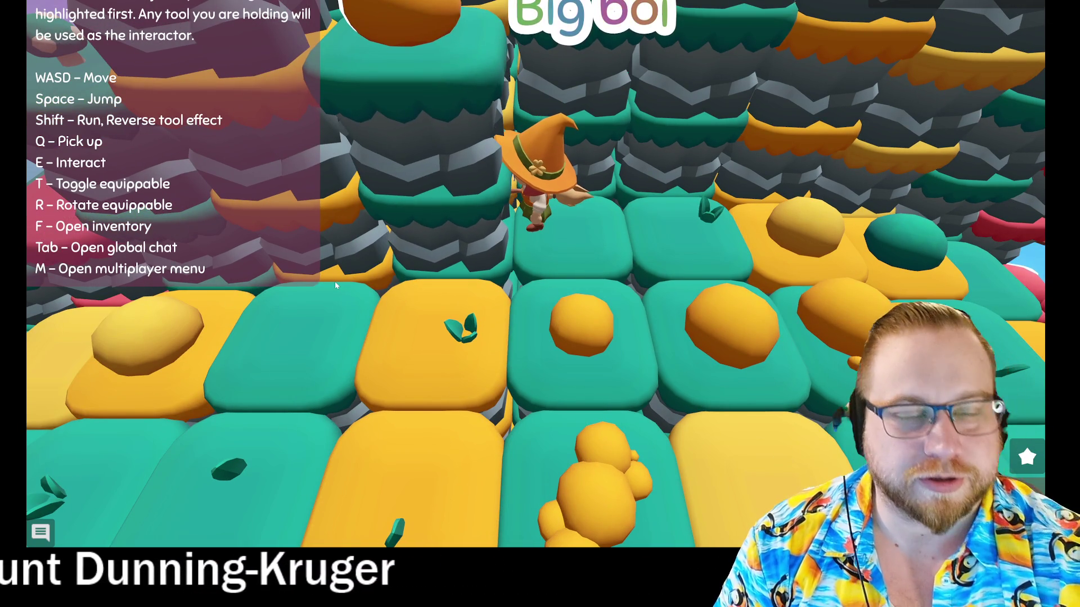
Step: Lower the orange-ball pillar and the outlined pillar while walking the witch left
key(e)
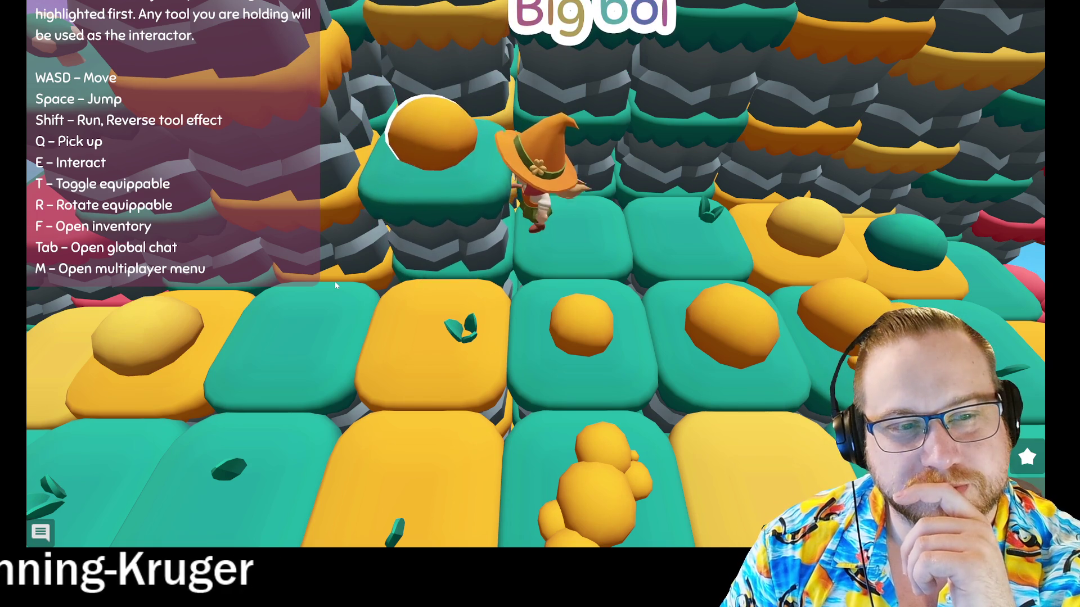
key(a)
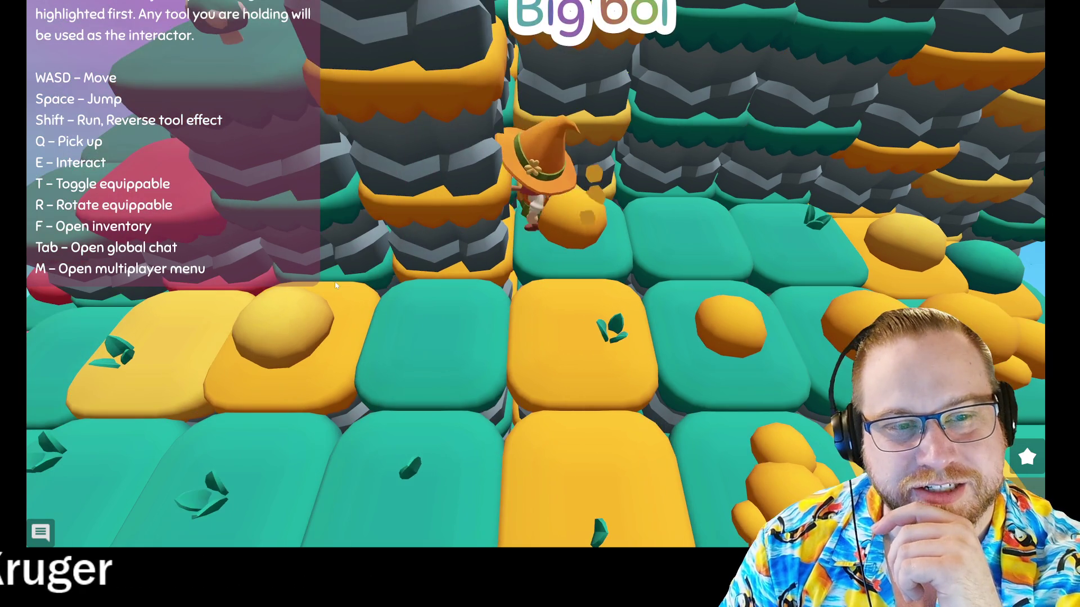
key(e)
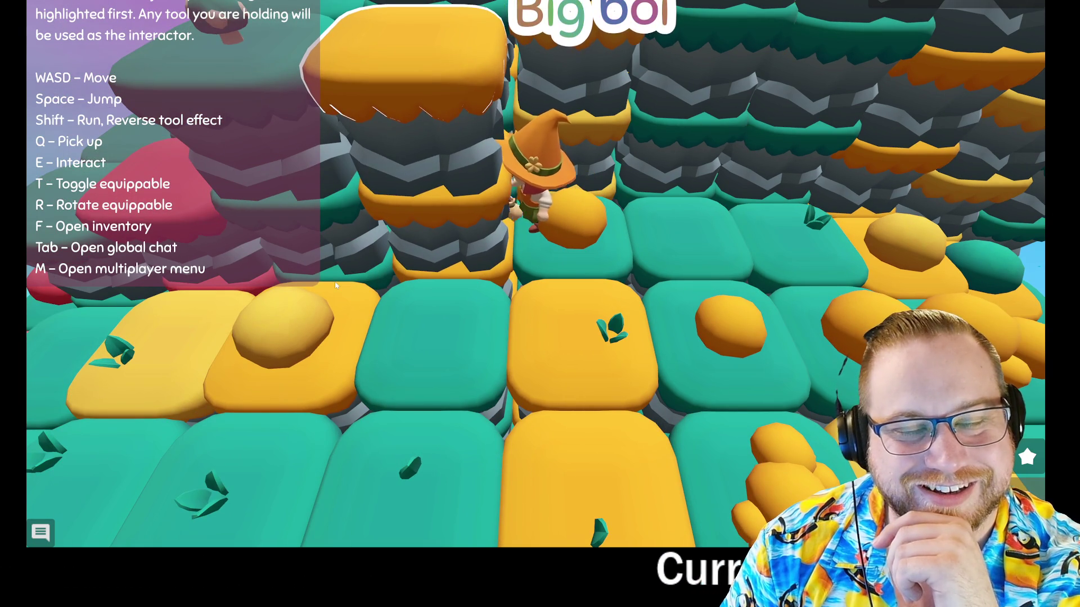
key(e)
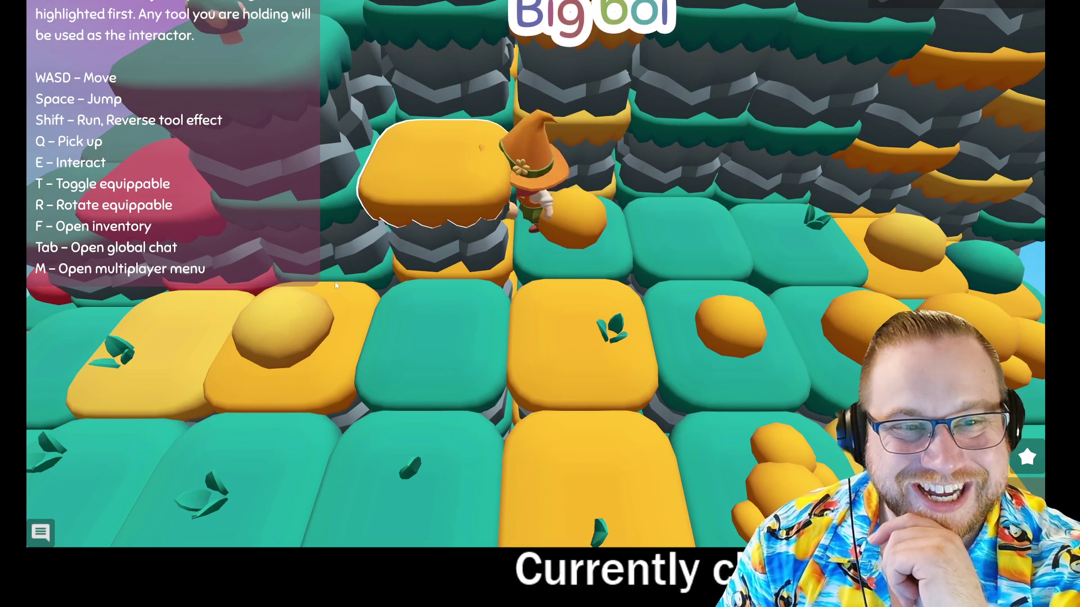
key(a)
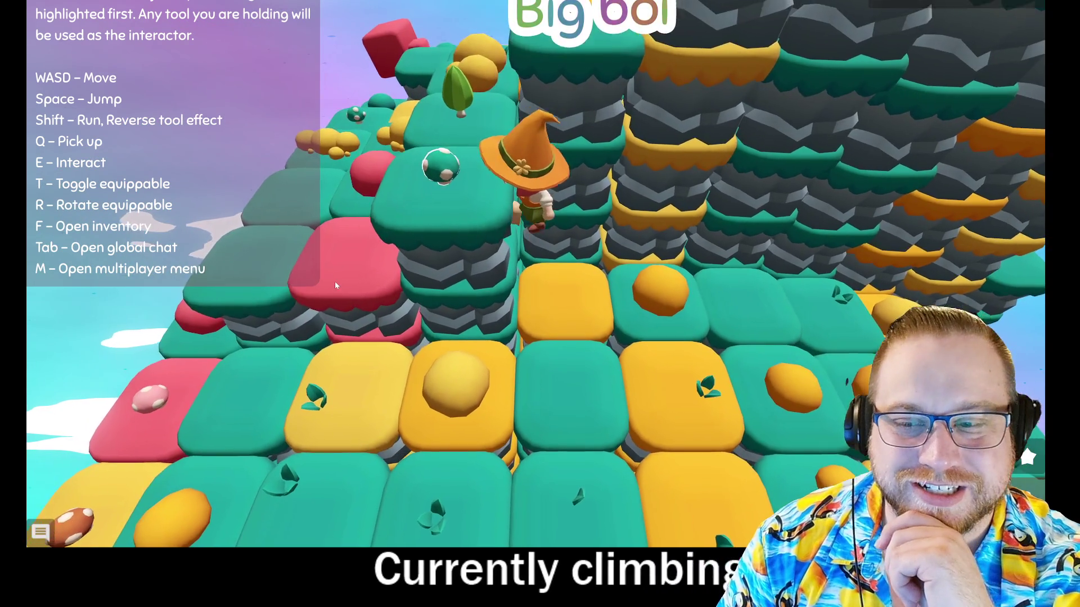
key(e)
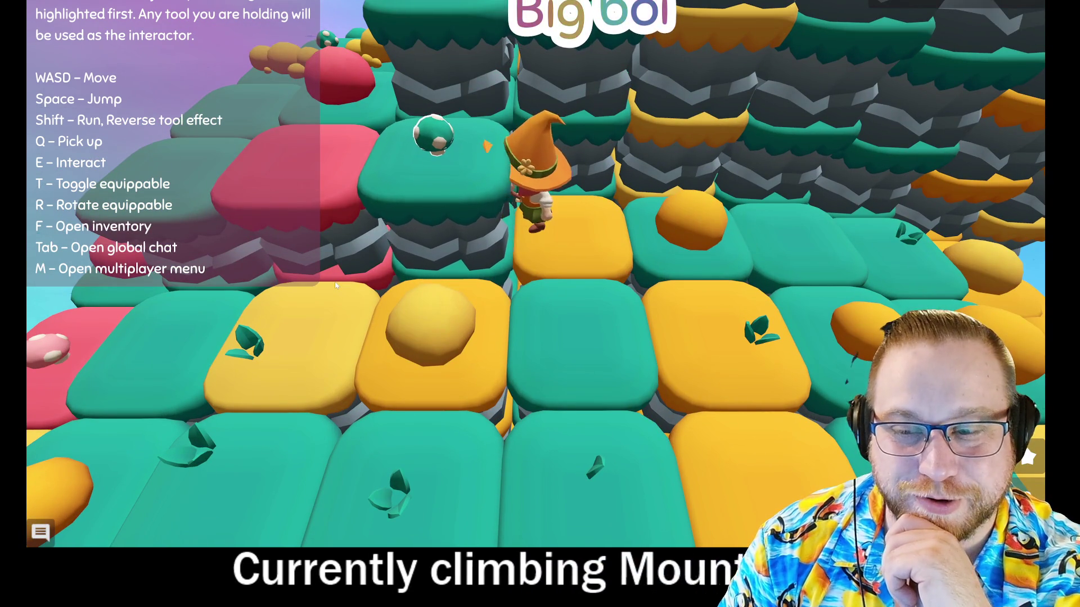
Step: Walk the witch onto the red pillar and the teal edge pillars, then back right
key(a)
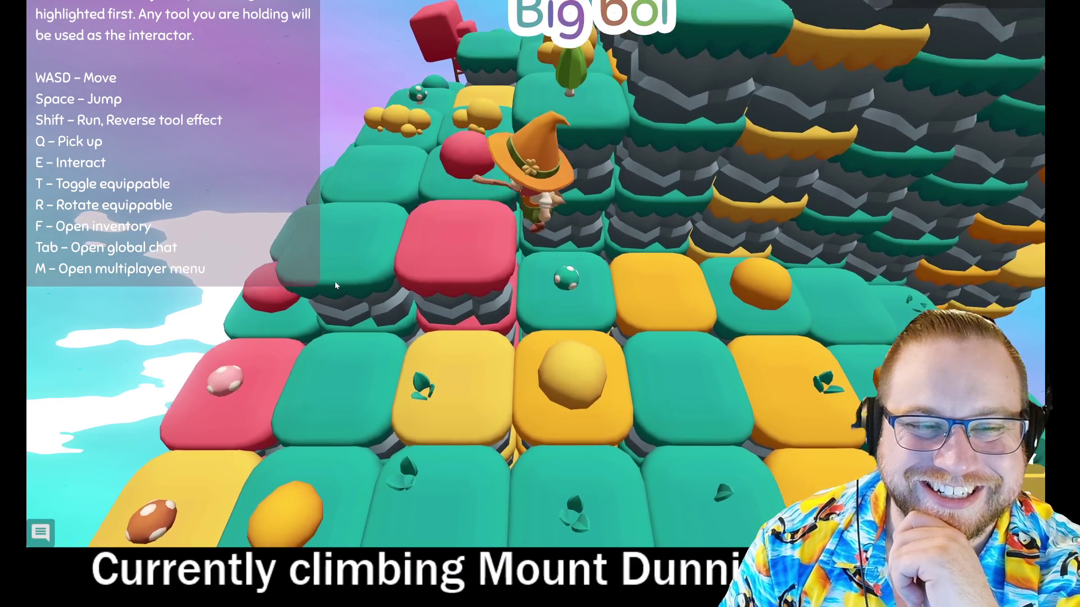
key(a)
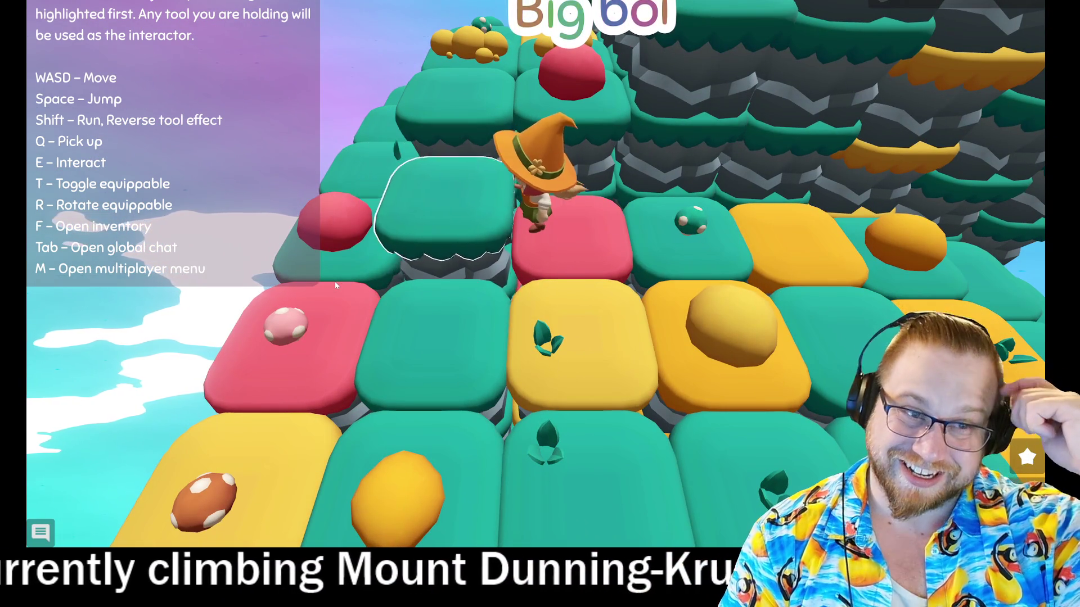
key(w)
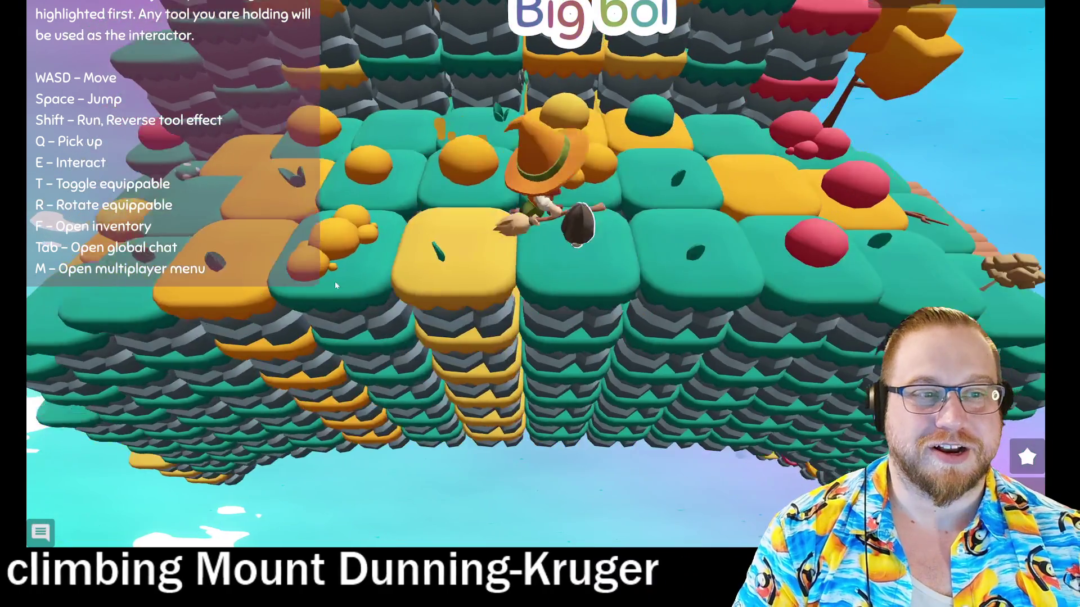
key(a)
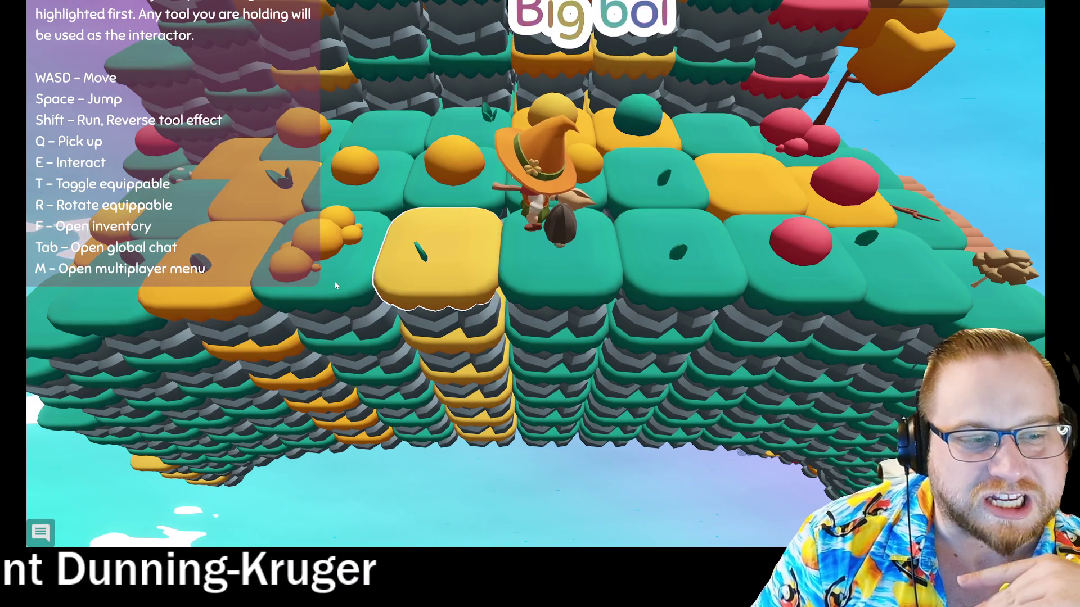
key(d)
key(d)
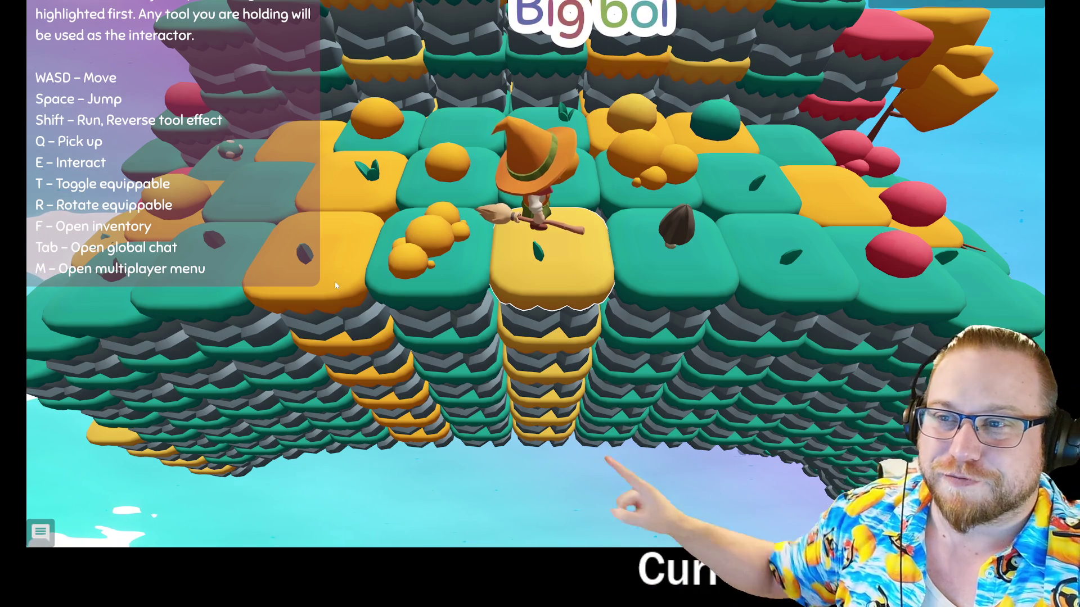
Step: Walk the witch right to the dock pillar, lower the next pillar and step onto it
key(d)
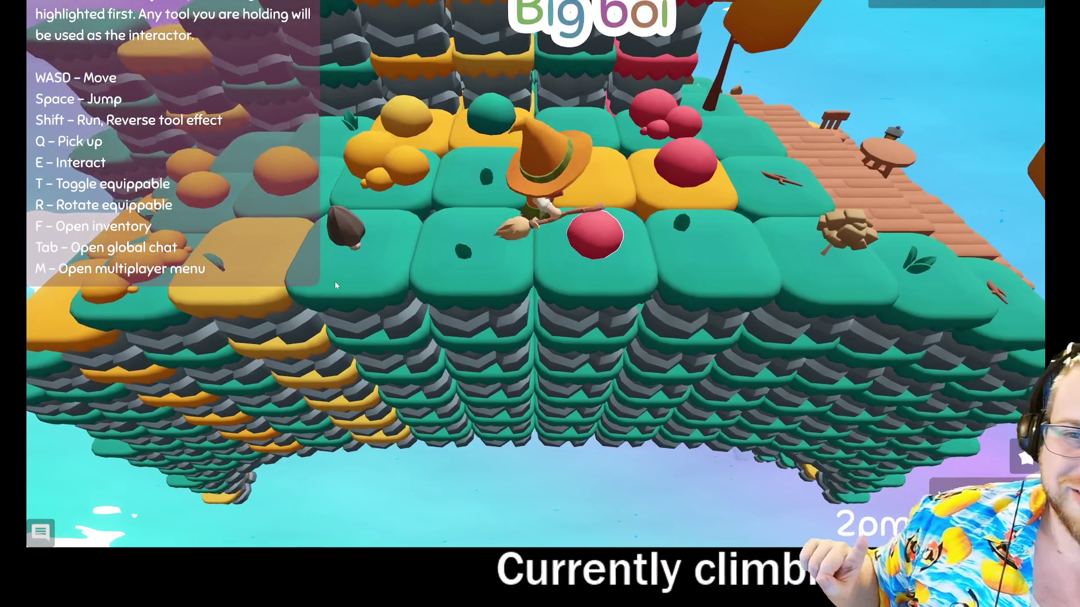
key(d)
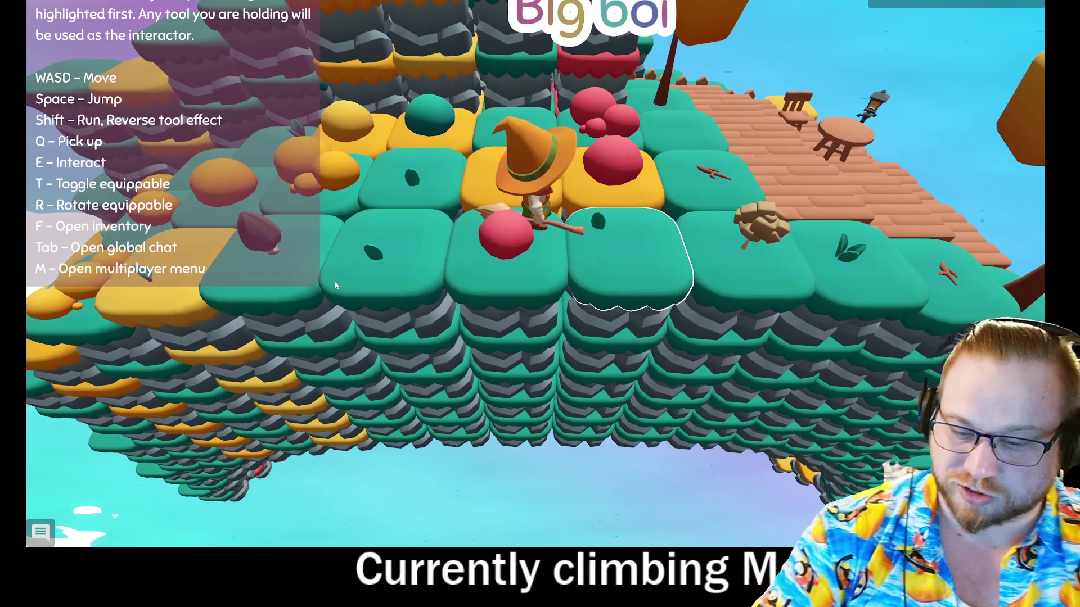
key(d)
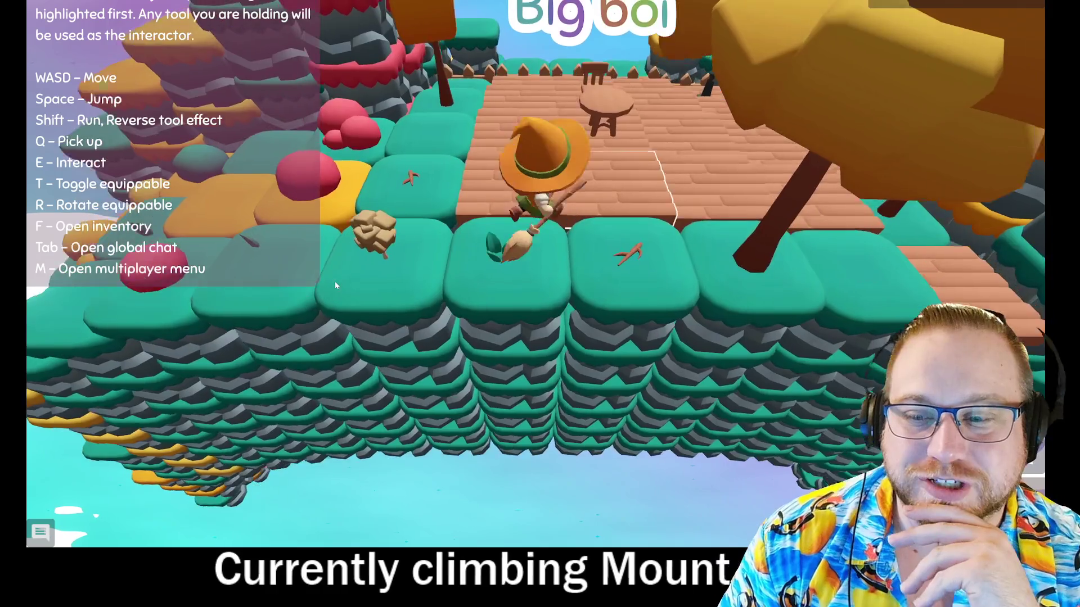
key(s)
key(s)
key(e)
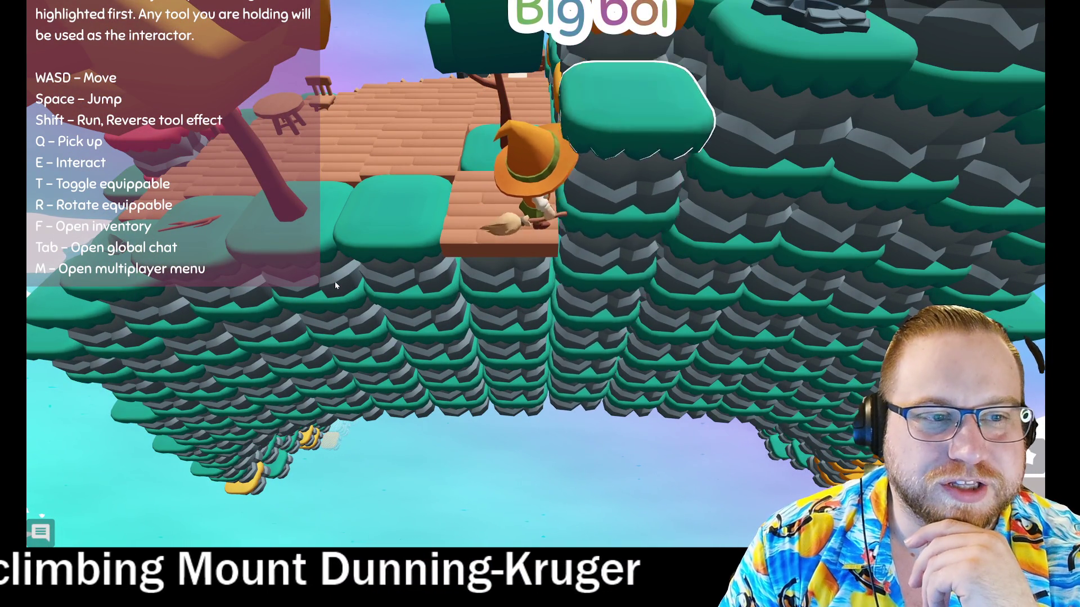
key(d)
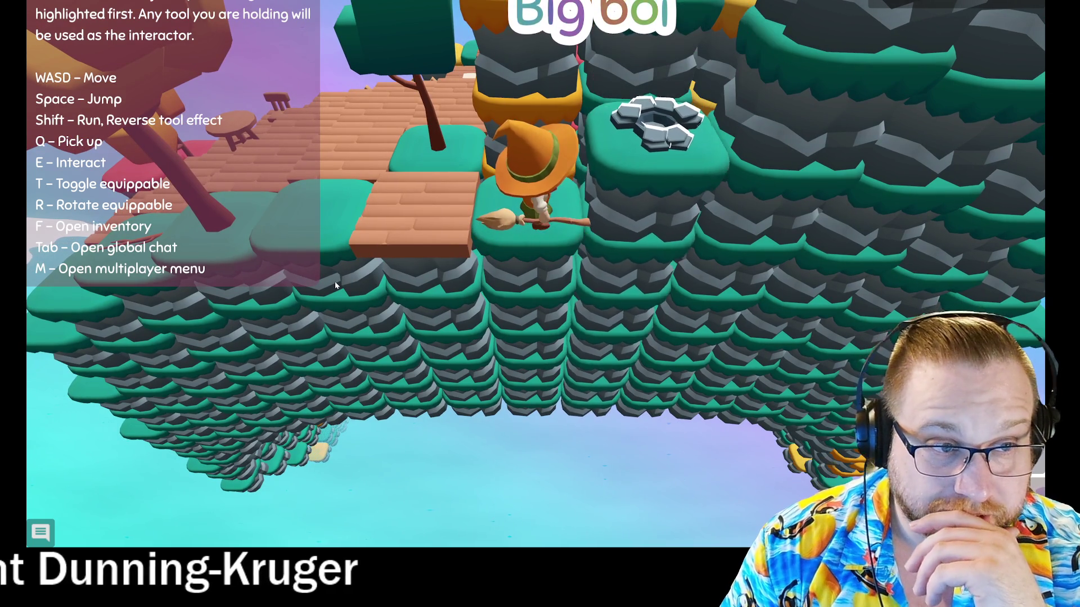
Step: Walk past the well pillar, climb the wall and come down onto the orange-blob tiles
key(d)
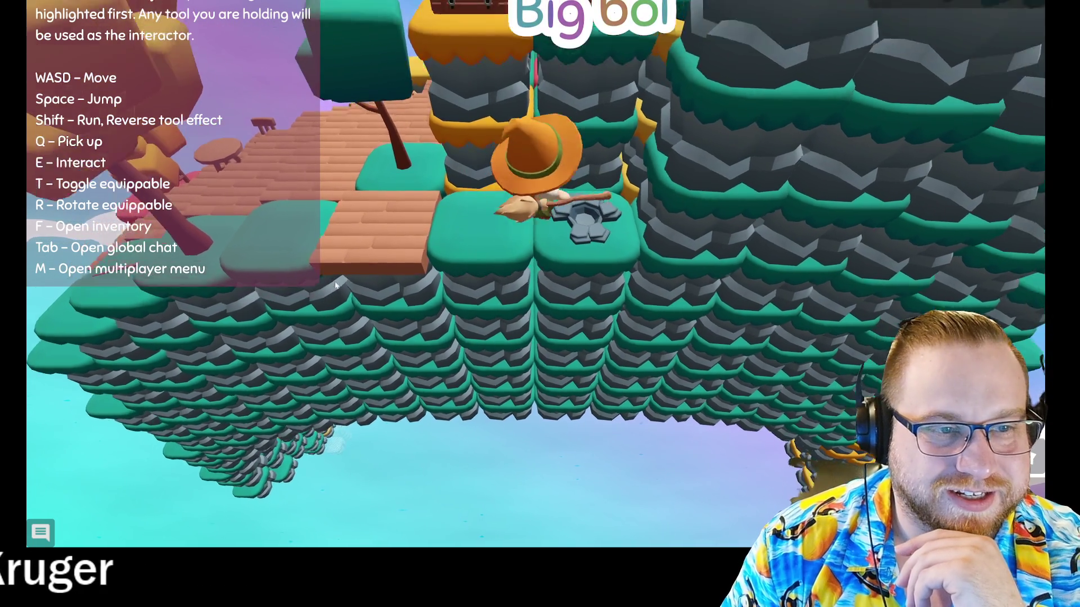
key(d)
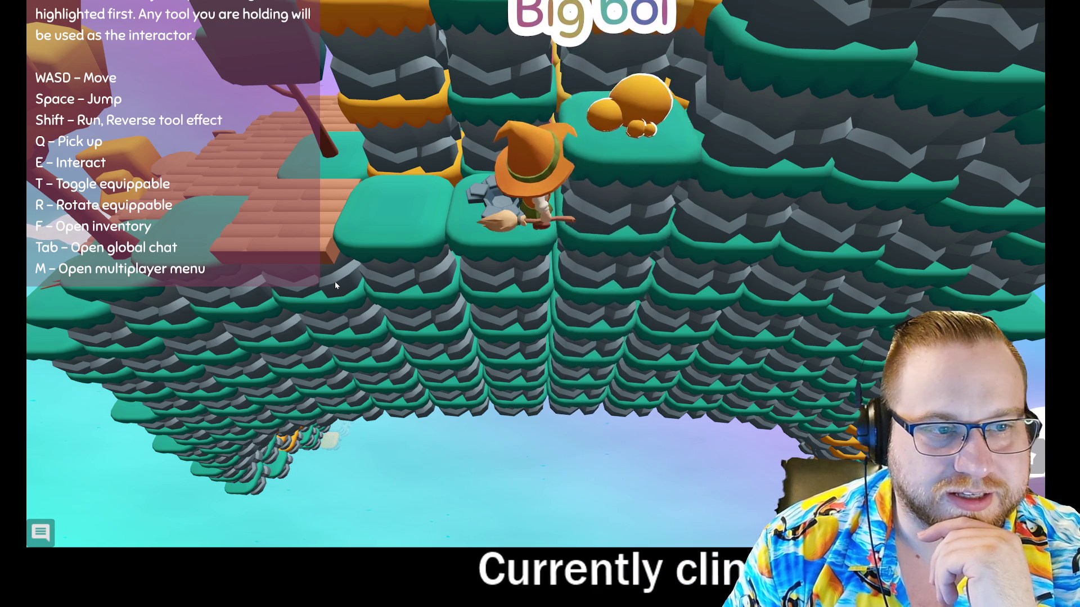
key(w)
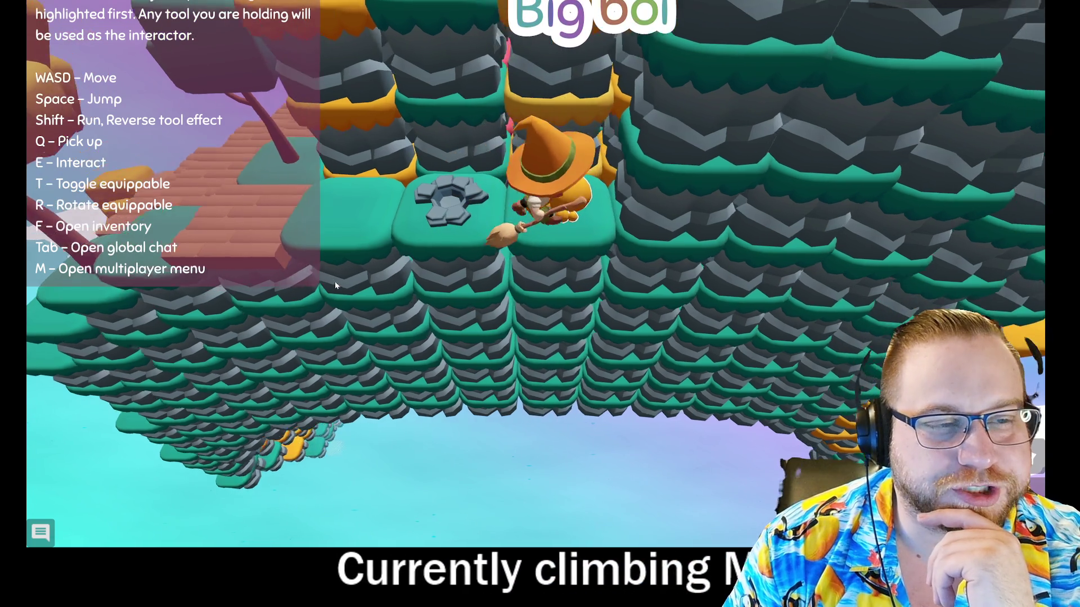
key(s)
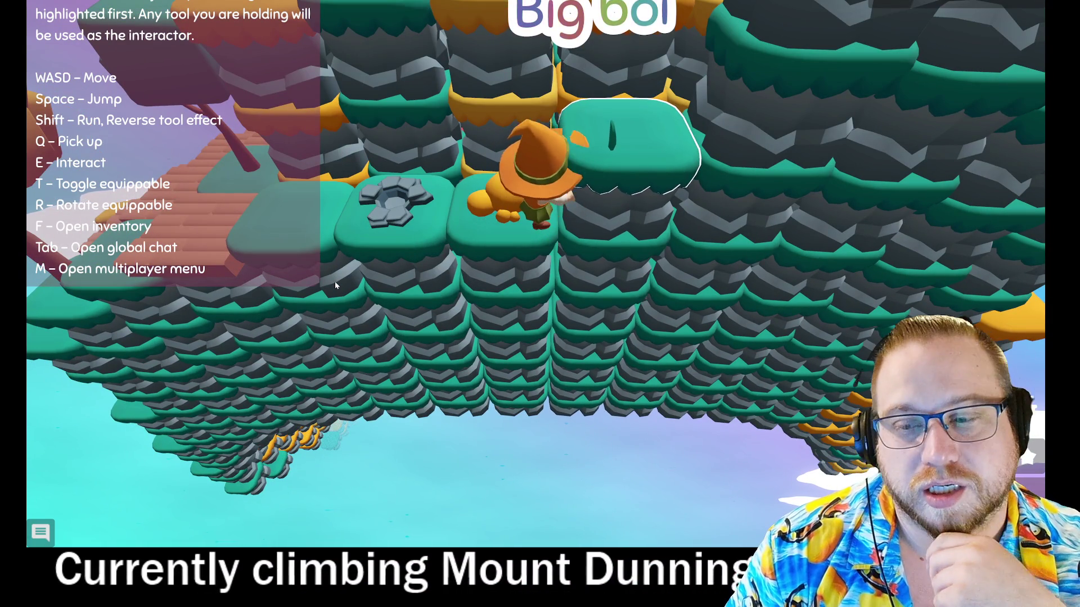
key(d)
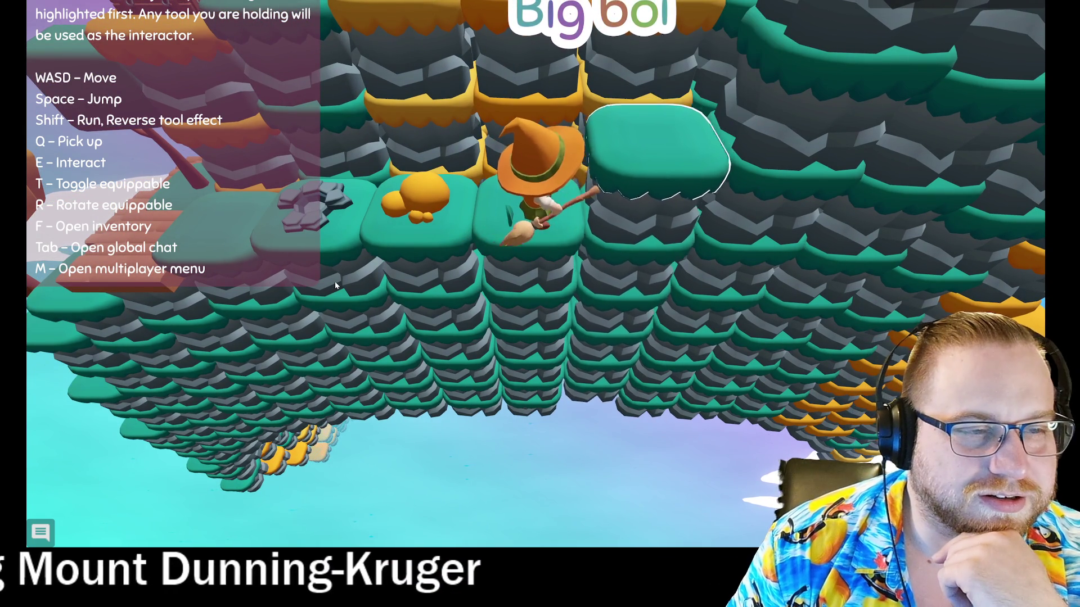
key(d)
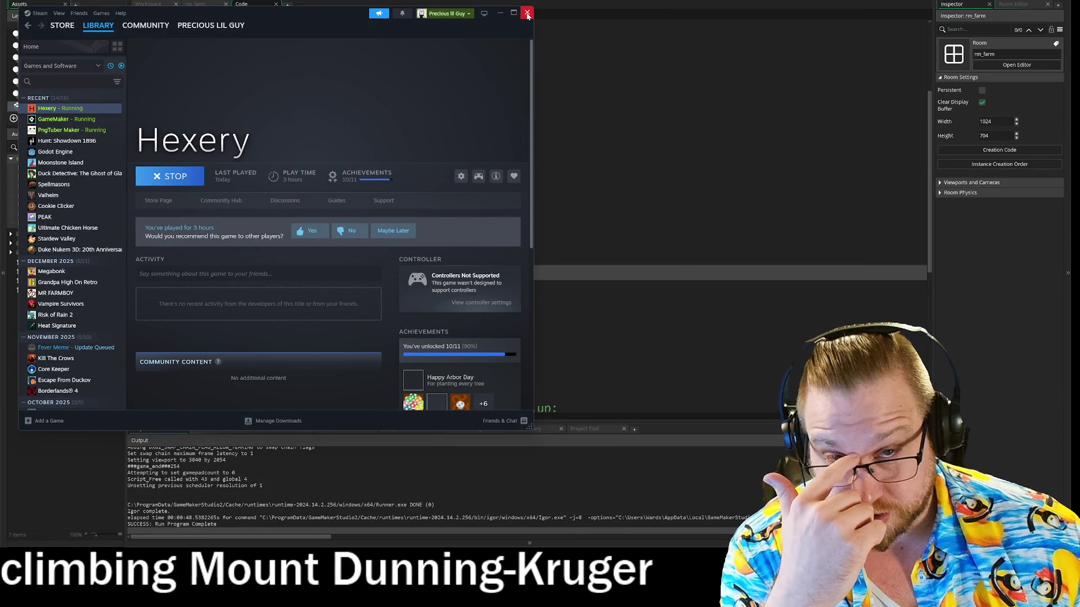
Step: Stop the running Hexery game from the Steam library
click(526, 15)
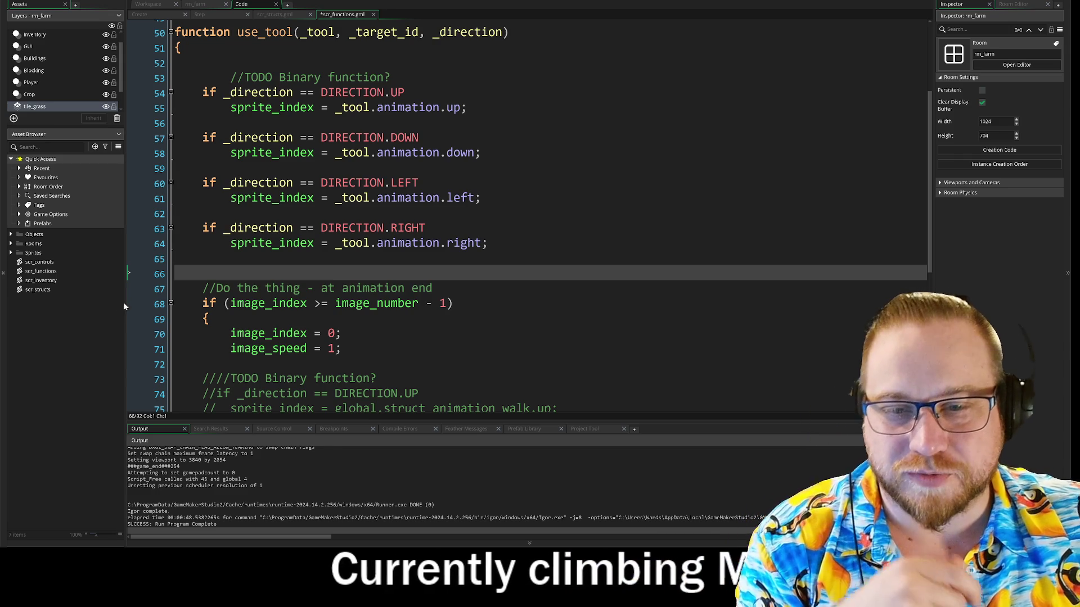
Step: Narrow the Assets panel, shrink the Output panel, place the caret on line 65 and open Start
drag(124, 306, 99, 306)
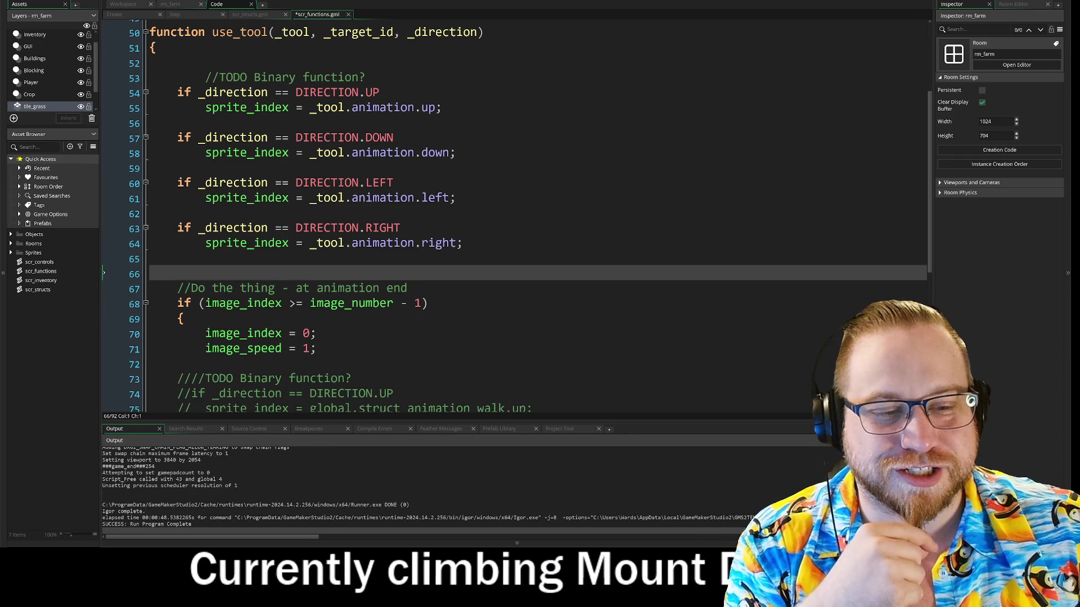
drag(394, 421, 394, 448)
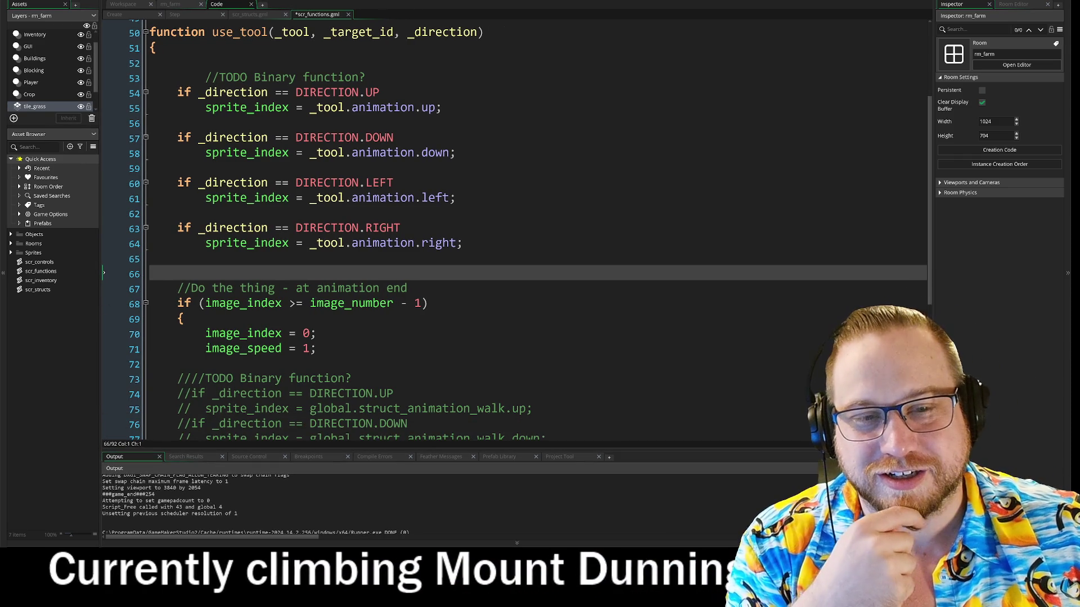
scroll(514, 231, down, 4)
scroll(514, 231, up, 2)
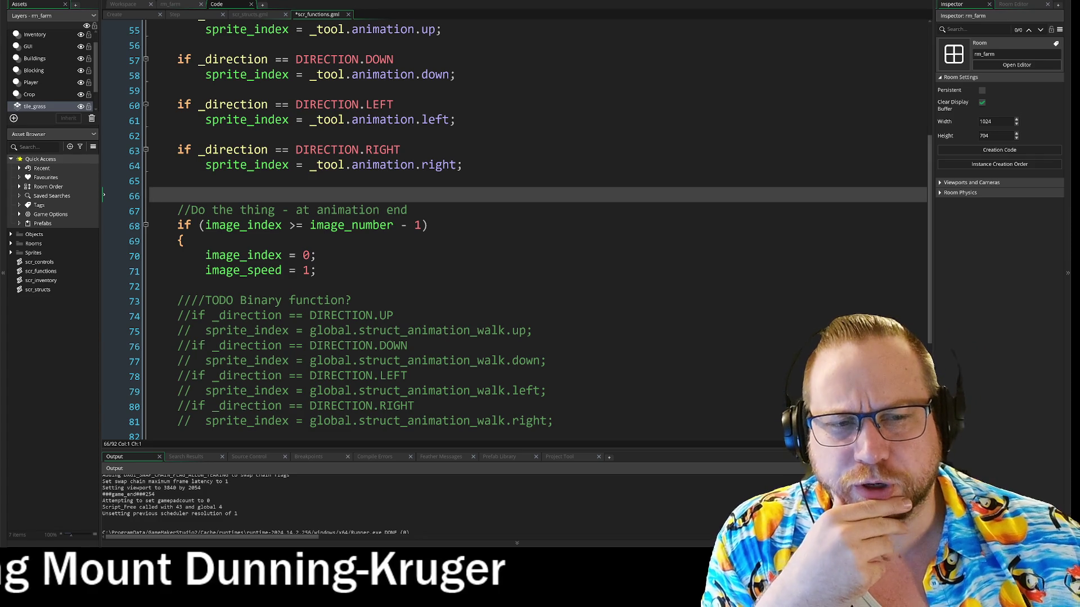
click(455, 187)
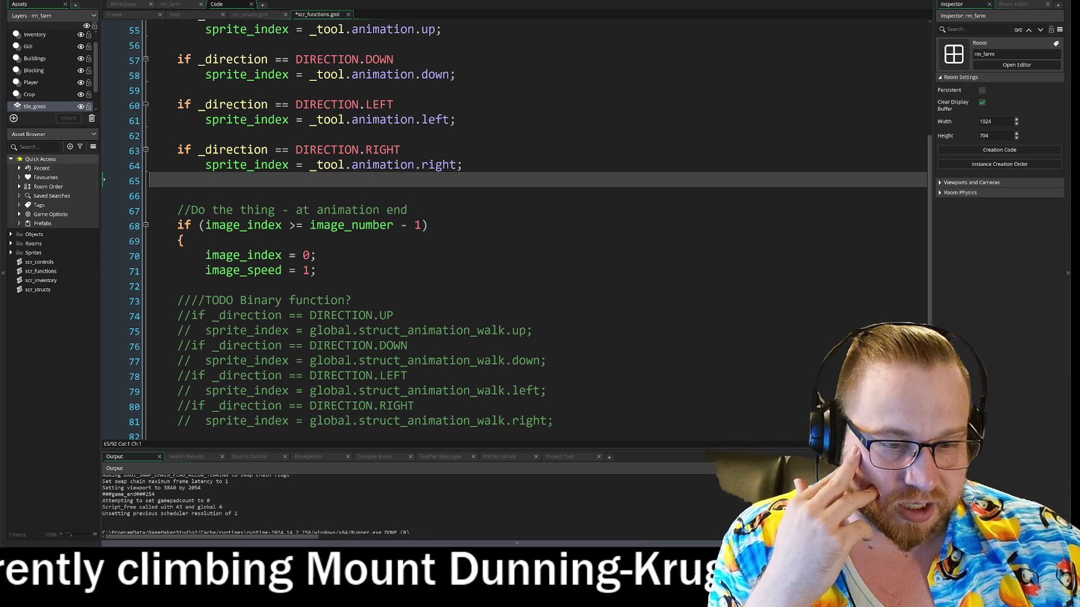
key(super)
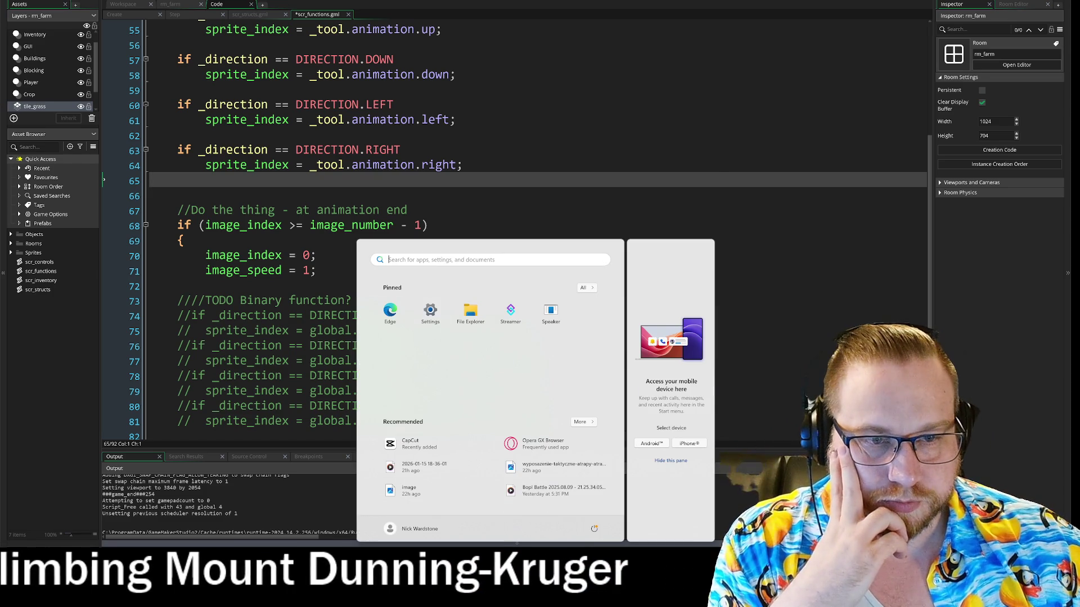
key(super+s)
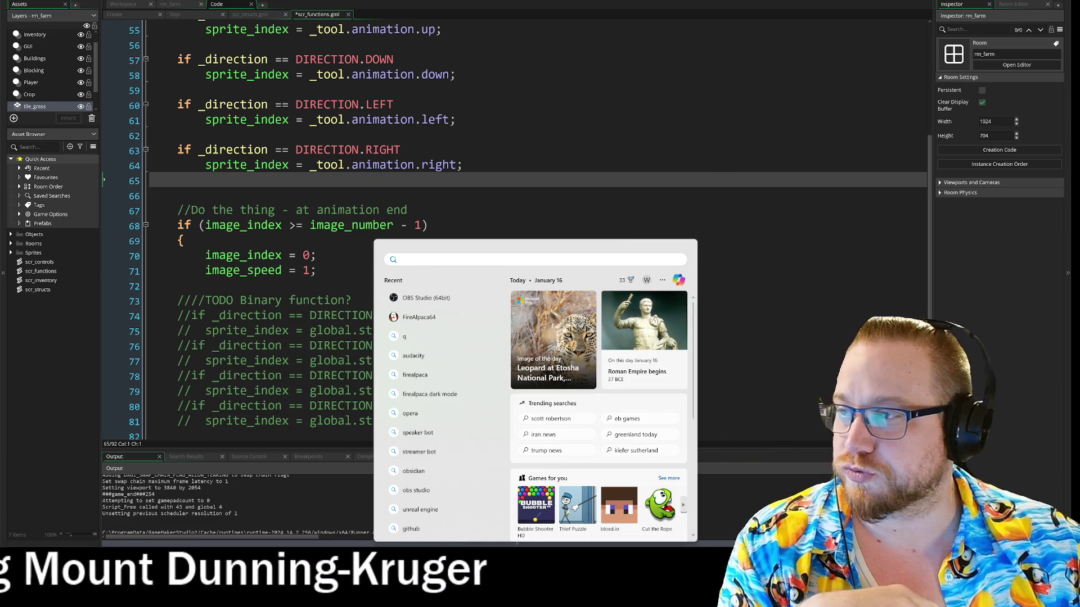
key(Escape)
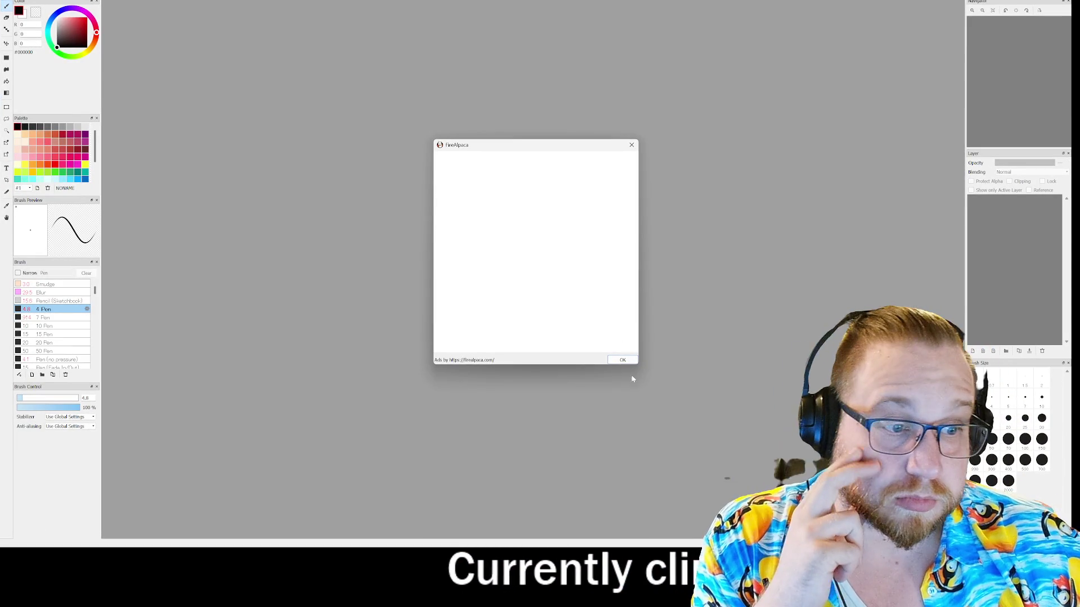
Step: Dismiss the ad, create a 2000×2000 px canvas and bucket-fill it black
click(622, 360)
key(alt+f)
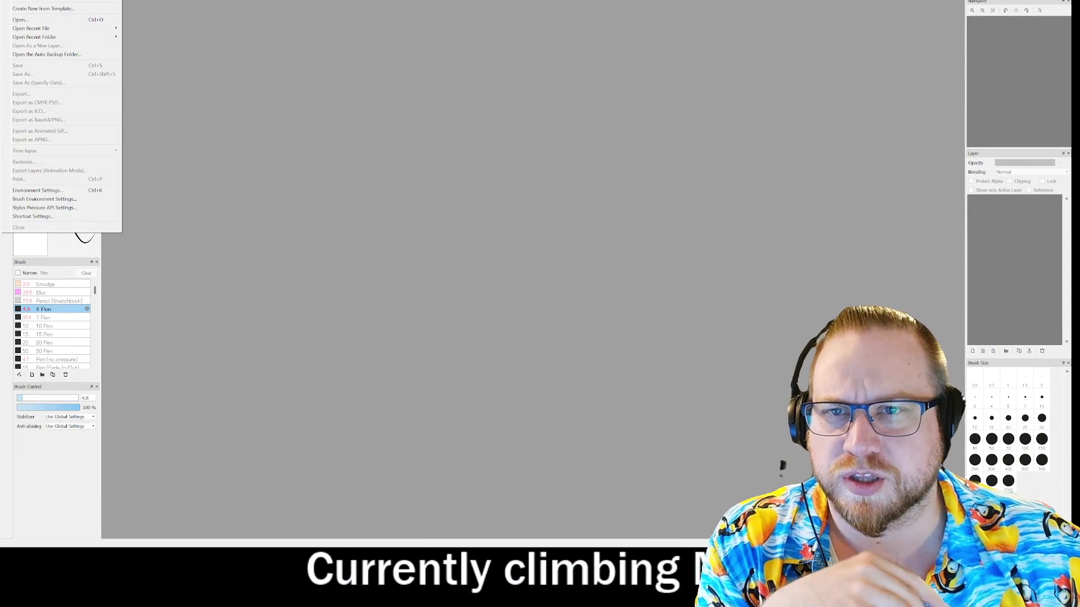
key(n)
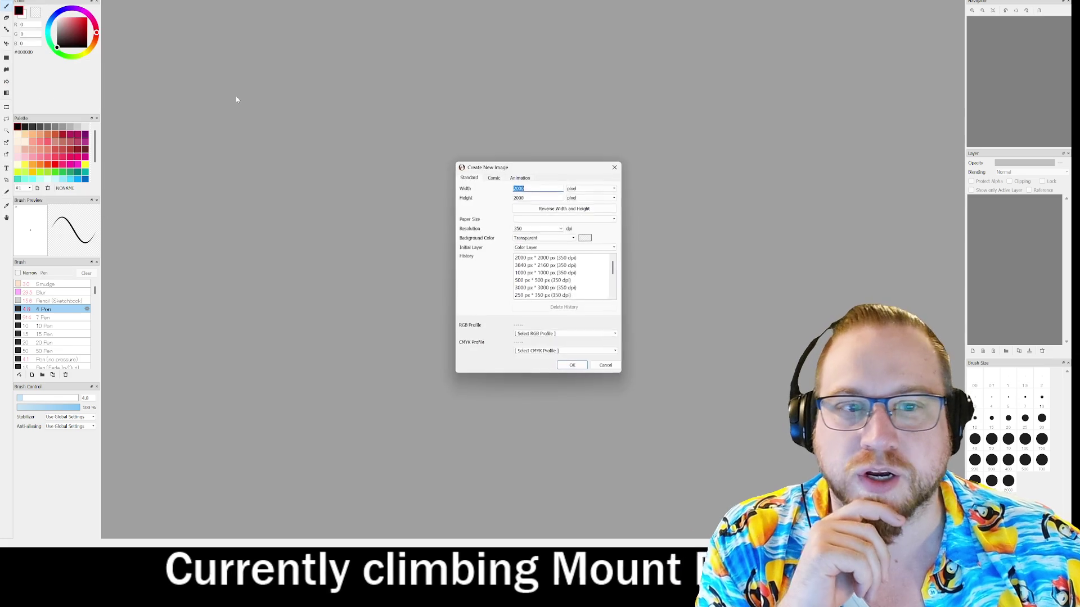
click(579, 366)
key(g)
click(447, 129)
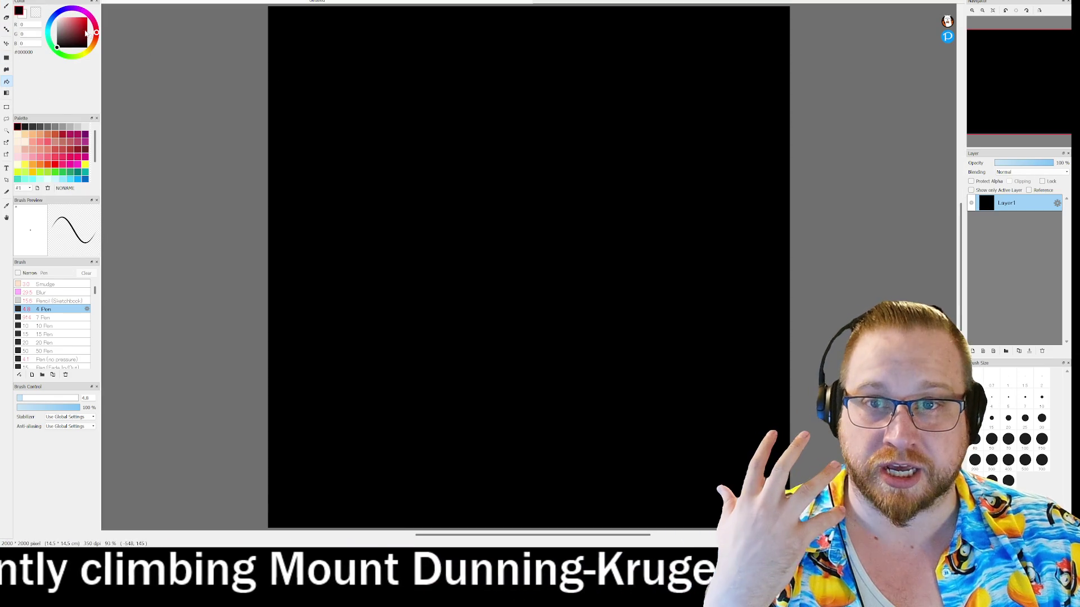
Step: Make white the drawing colour and select the 10 Pen at size 10
key(x)
key(b)
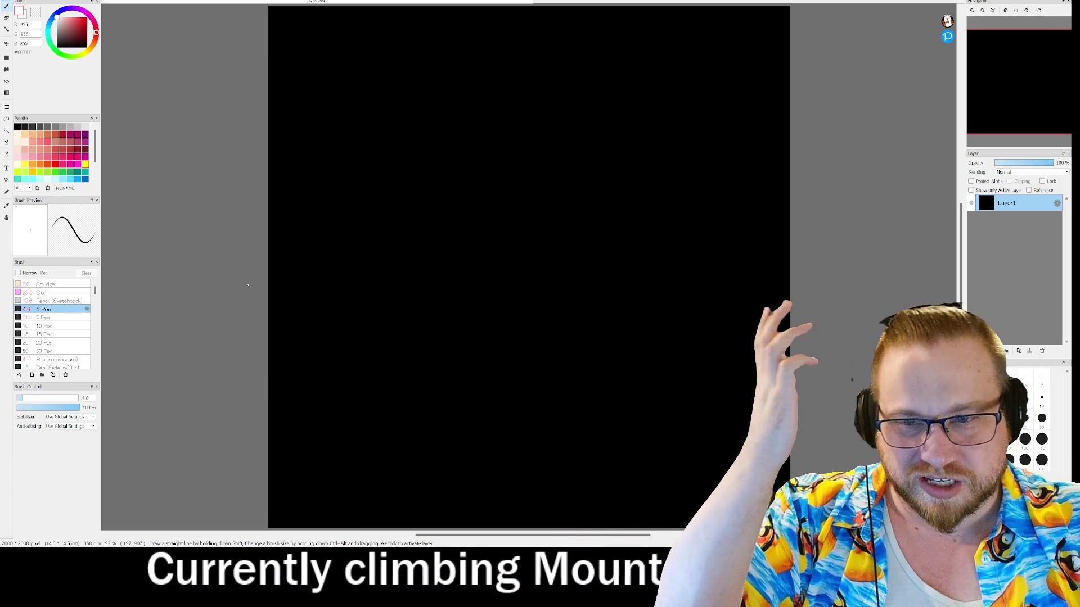
click(45, 326)
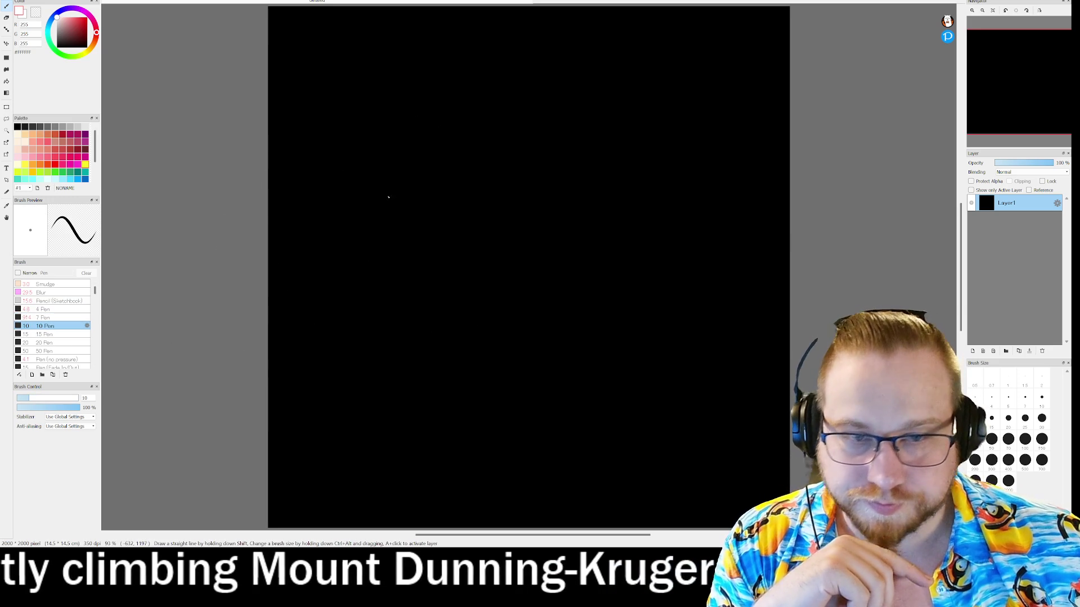
Step: Draw a small white plot box, then an outer rectangle enclosing the four plots
mouse_move(370, 69)
mouse_down()
mouse_move(371, 113)
mouse_move(443, 111)
mouse_move(434, 62)
mouse_up()
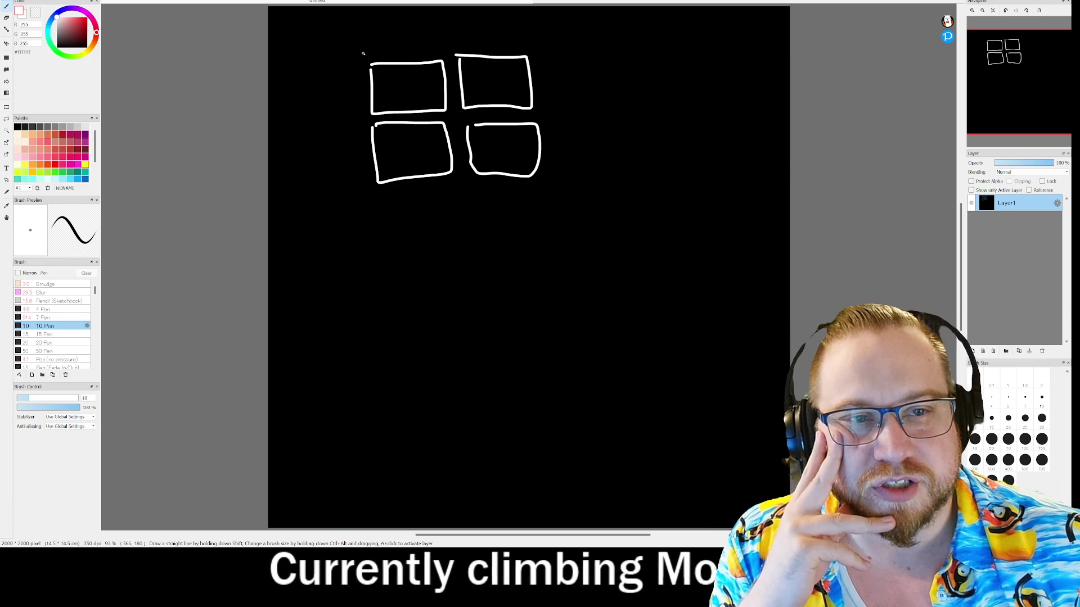
mouse_move(543, 191)
mouse_down()
mouse_move(371, 194)
mouse_move(361, 54)
mouse_up()
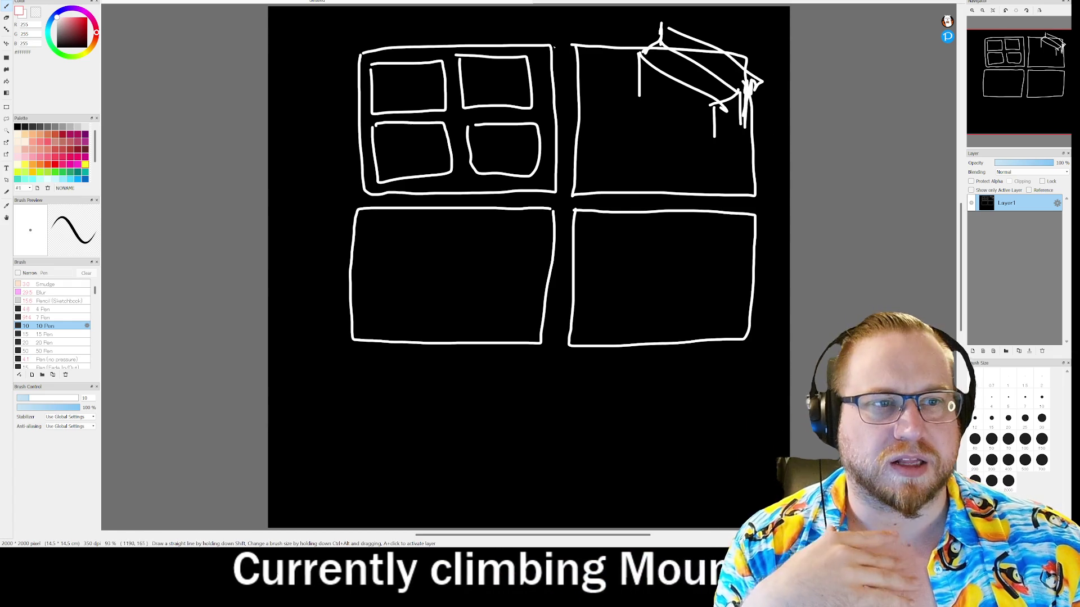
Step: Add a curved stroke and an arch-shaped stroke in the top-right panel
mouse_move(583, 101)
mouse_down()
mouse_move(599, 63)
mouse_move(614, 79)
mouse_up()
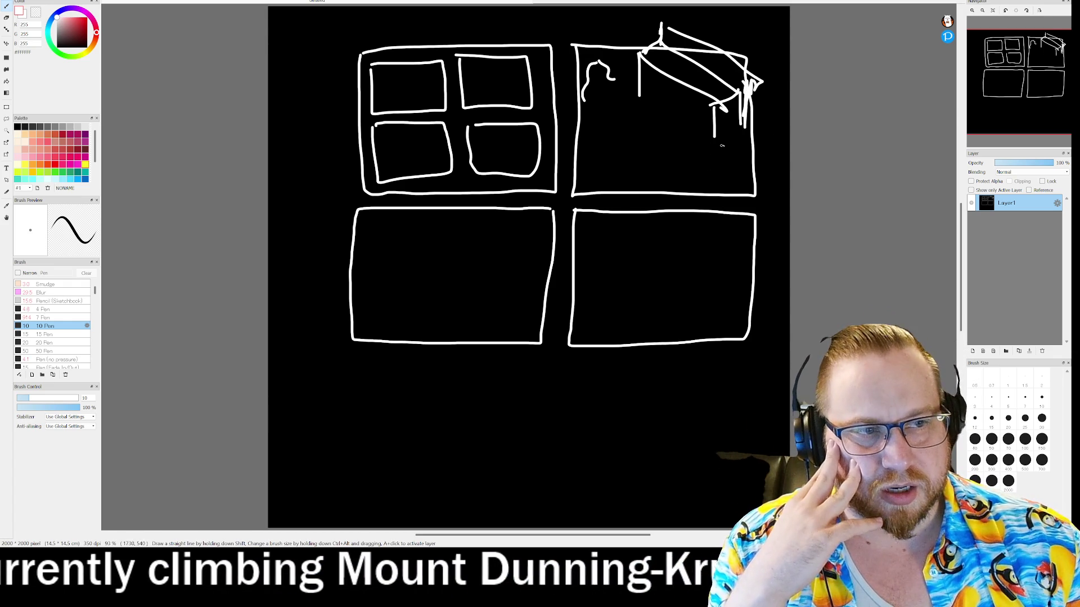
mouse_move(706, 182)
mouse_down()
mouse_move(720, 145)
mouse_move(724, 180)
mouse_move(693, 163)
mouse_move(717, 165)
mouse_move(690, 184)
mouse_up()
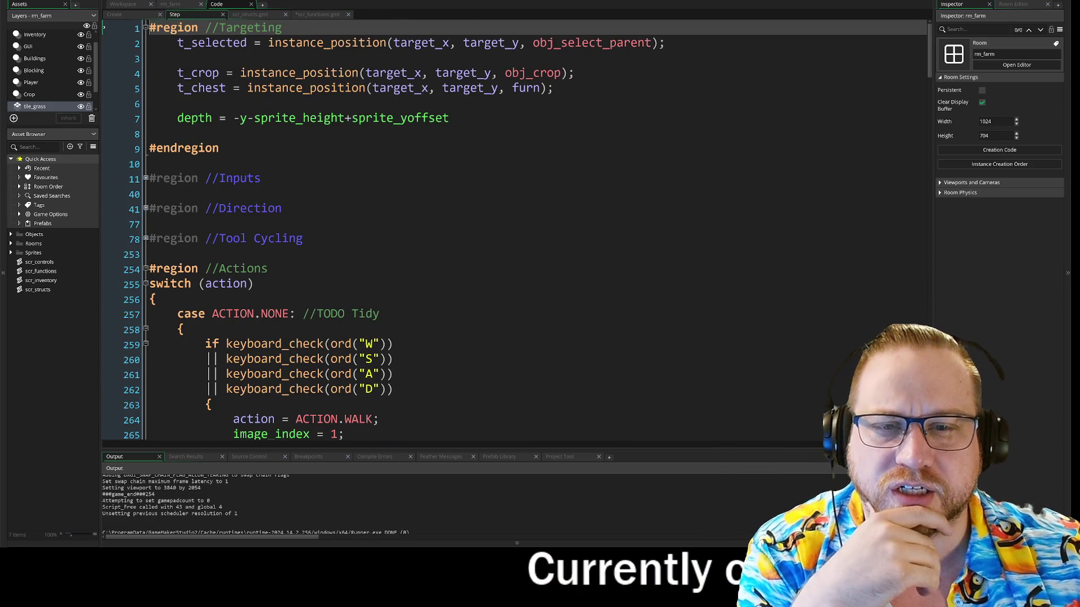
Step: Fold the NONE, WALK, HOE, HAMMER, AXE and SCYTHE action cases in the Step event
scroll(514, 231, down, 2)
scroll(149, 132, down, 2)
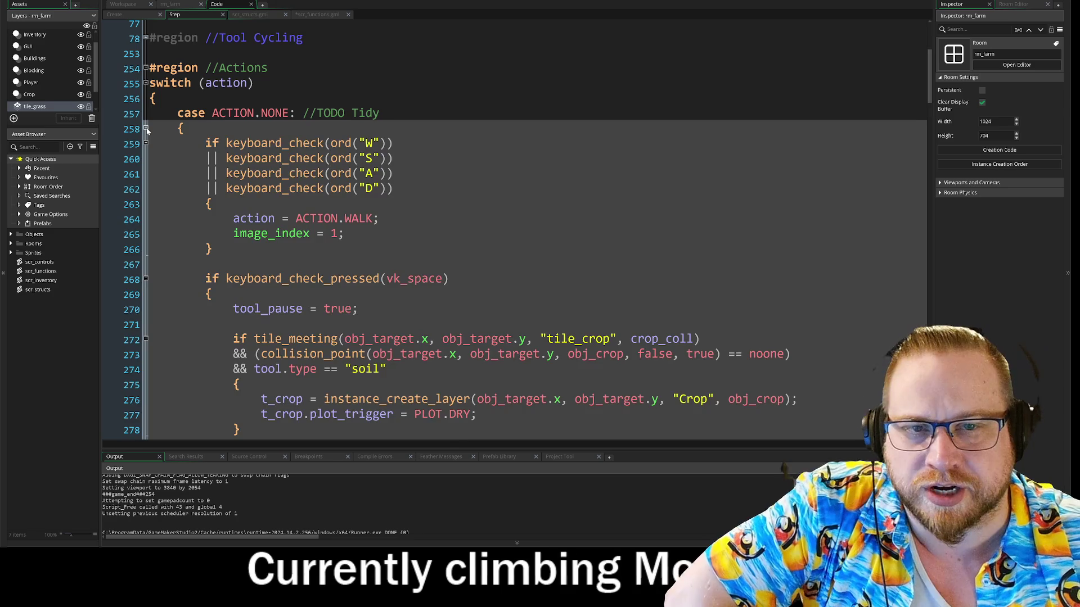
click(146, 129)
scroll(146, 128, down, 1)
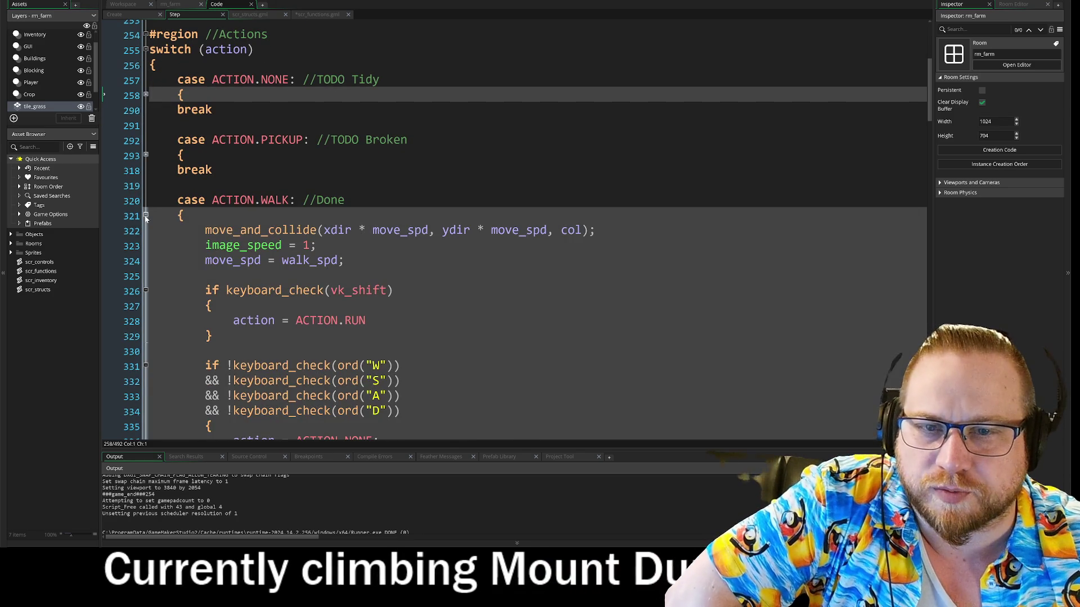
click(146, 215)
scroll(534, 230, down, 2)
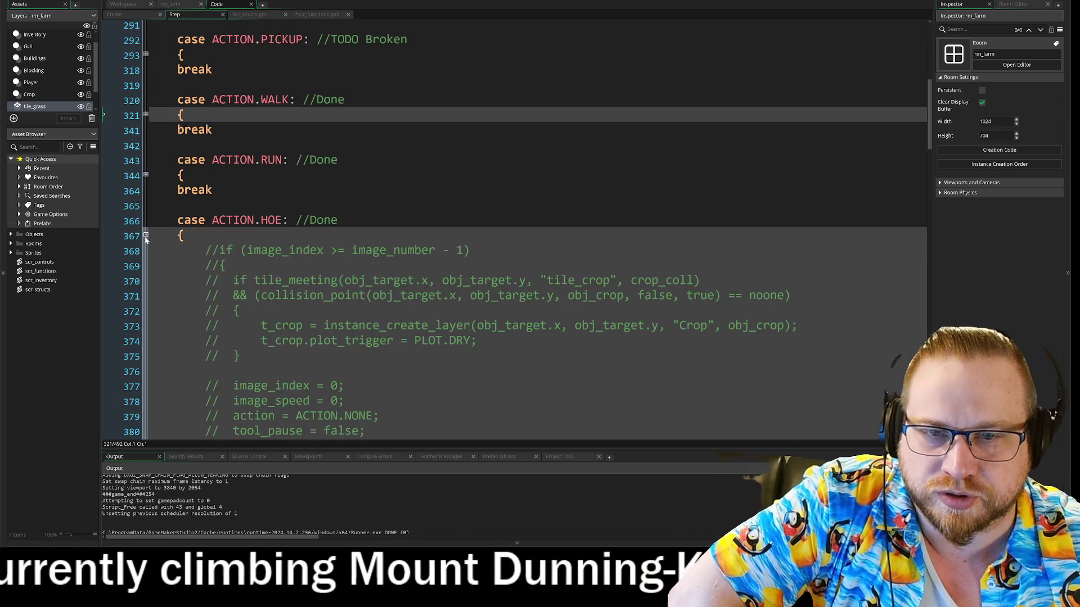
scroll(534, 231, down, 2)
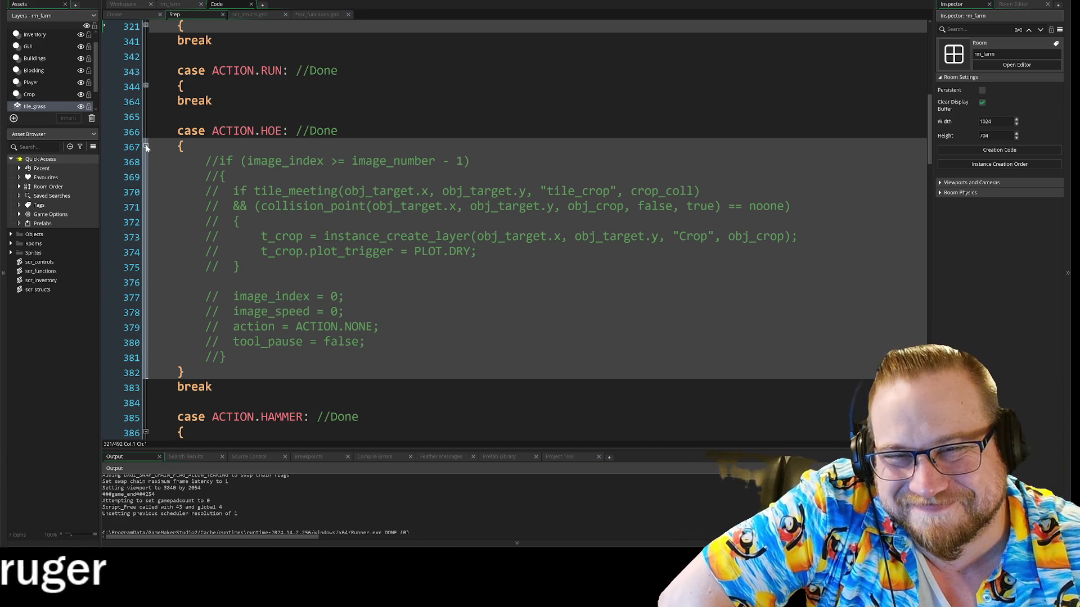
click(146, 147)
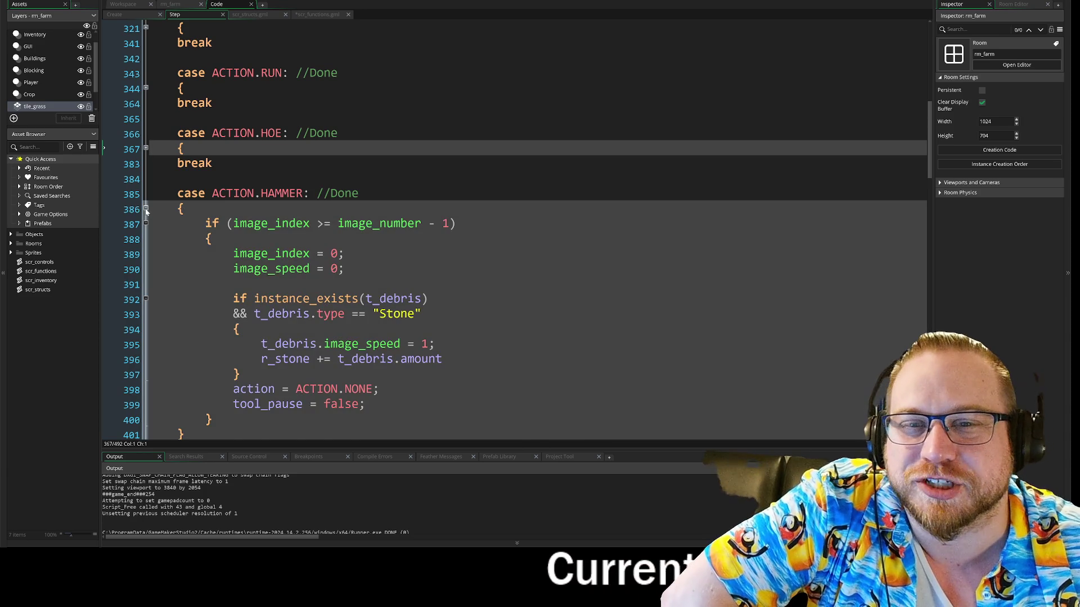
click(145, 209)
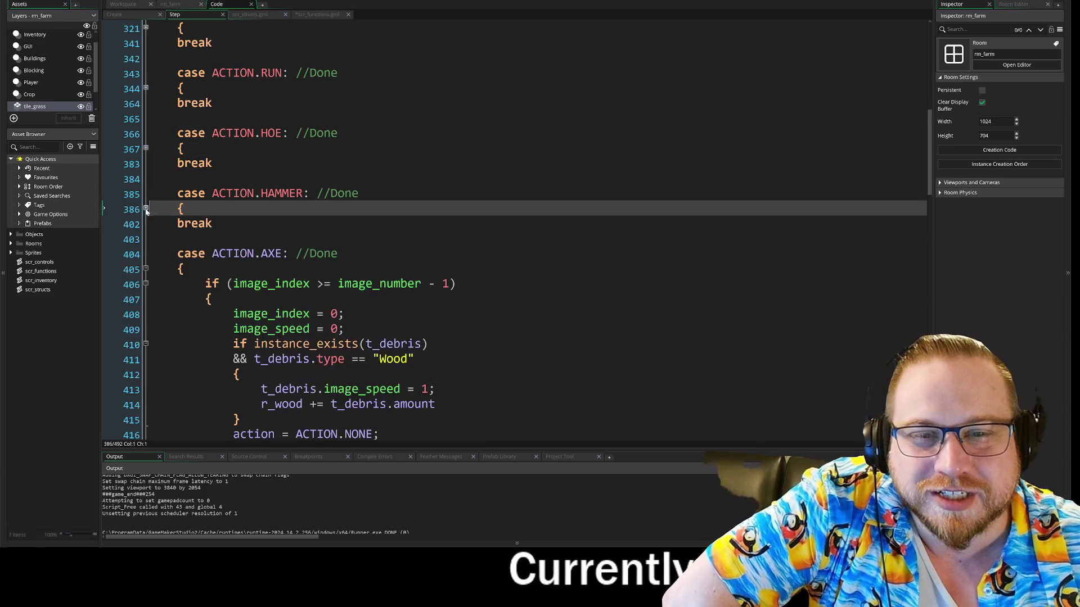
scroll(146, 231, down, 1)
click(145, 247)
scroll(147, 253, down, 1)
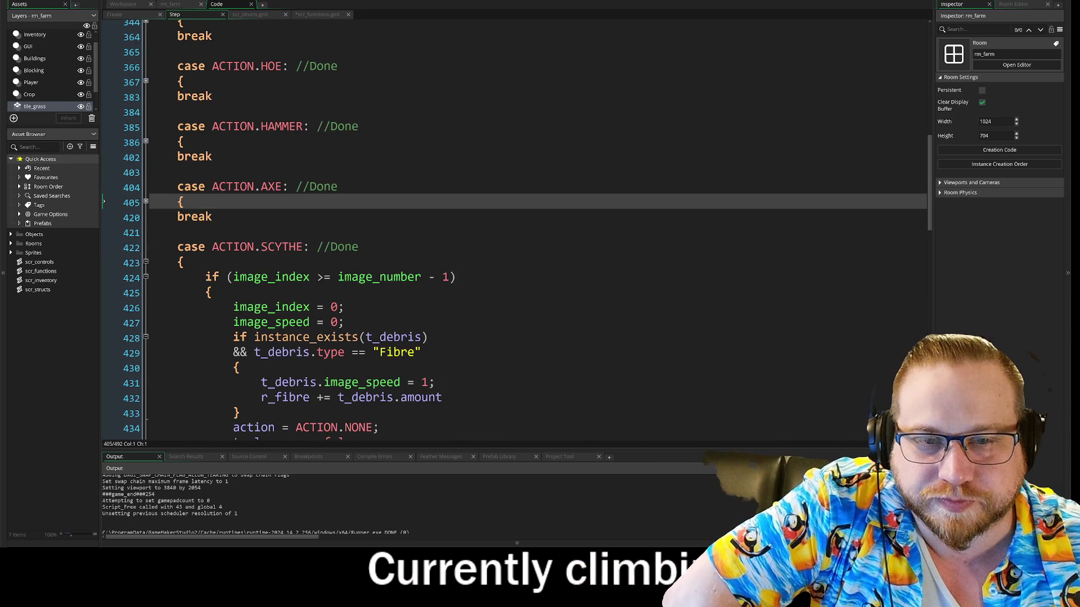
click(146, 263)
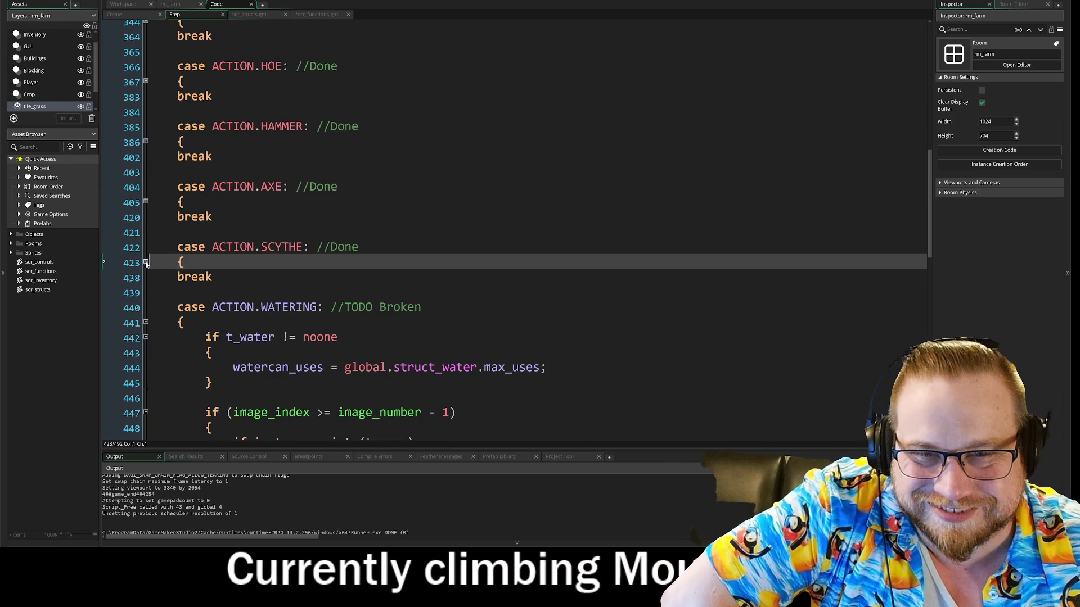
Step: Fold the WATERING and SEED cases and scroll back up the switch block
click(147, 322)
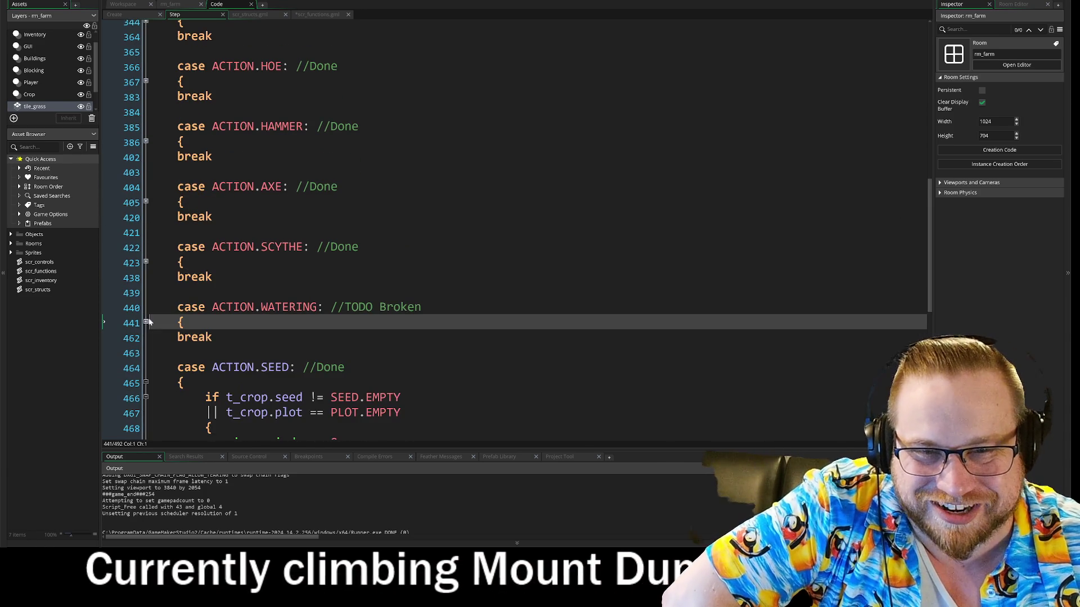
scroll(146, 337, down, 1)
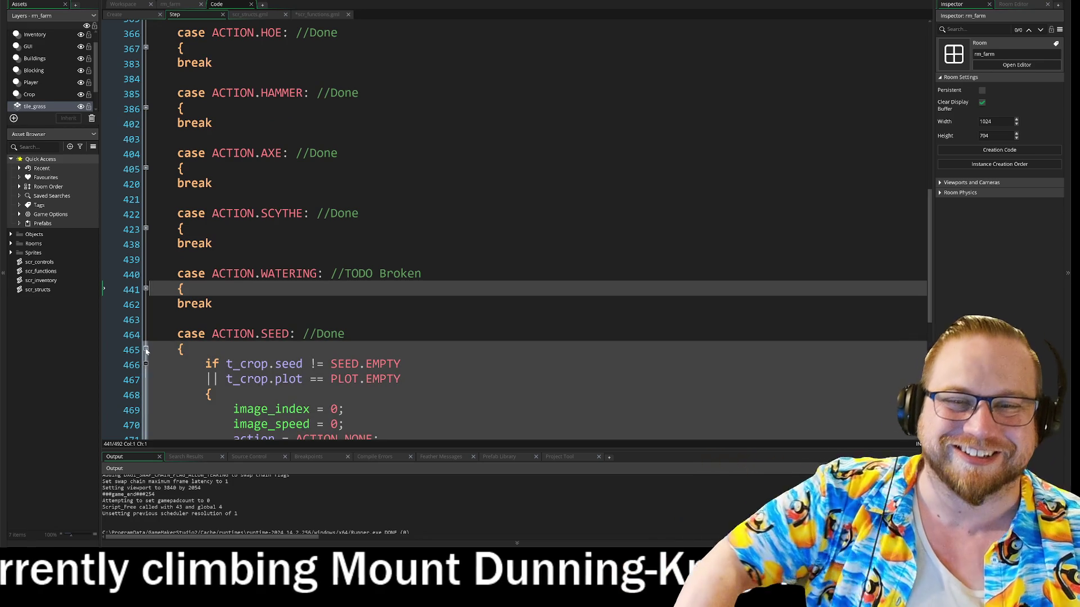
click(146, 349)
scroll(147, 348, up, 4)
scroll(506, 231, up, 1)
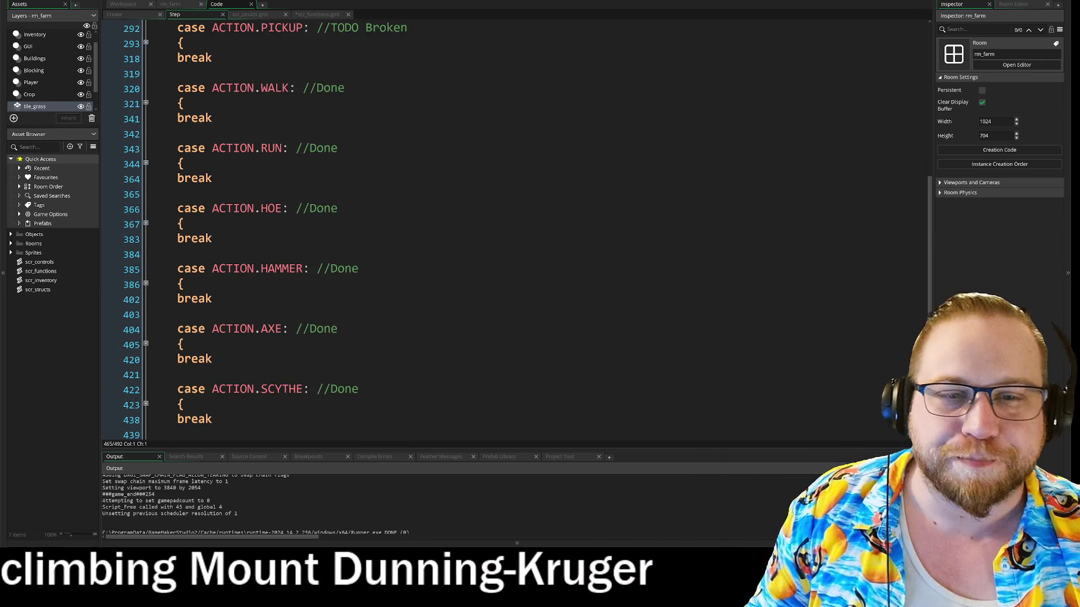
scroll(506, 231, up, 2)
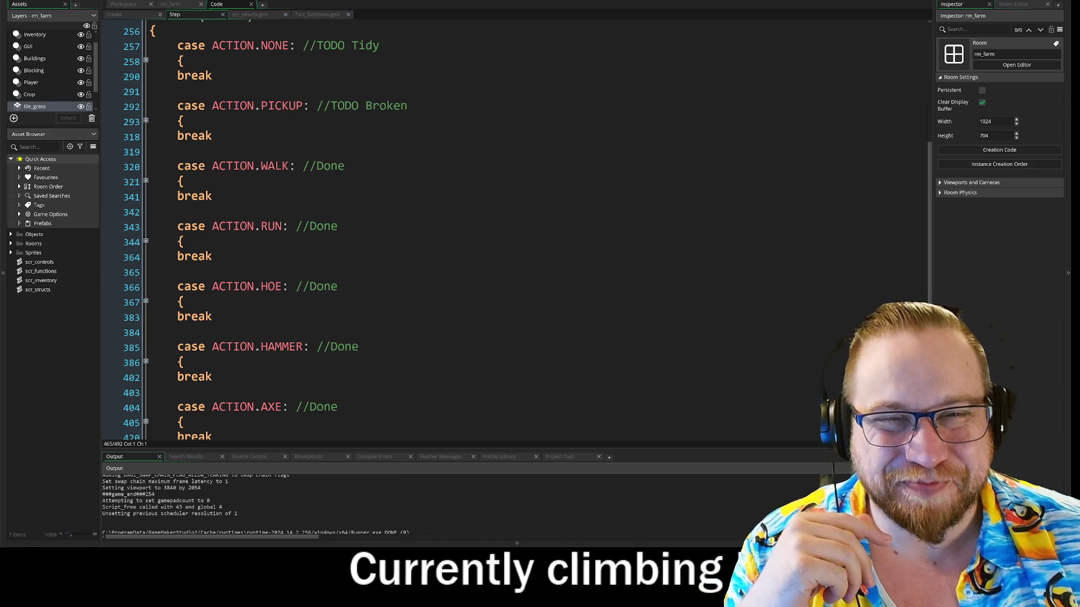
scroll(112, 114, up, 2)
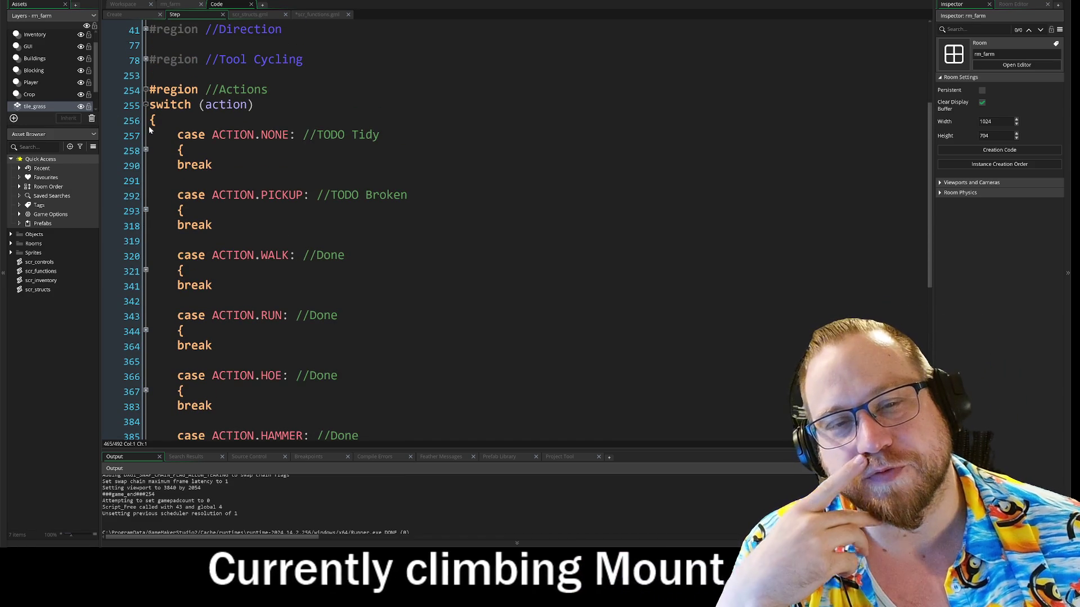
Step: Select the folded NONE–RUN cases and the HOE header, then move the webcam window aside
drag(113, 135, 482, 340)
click(103, 315)
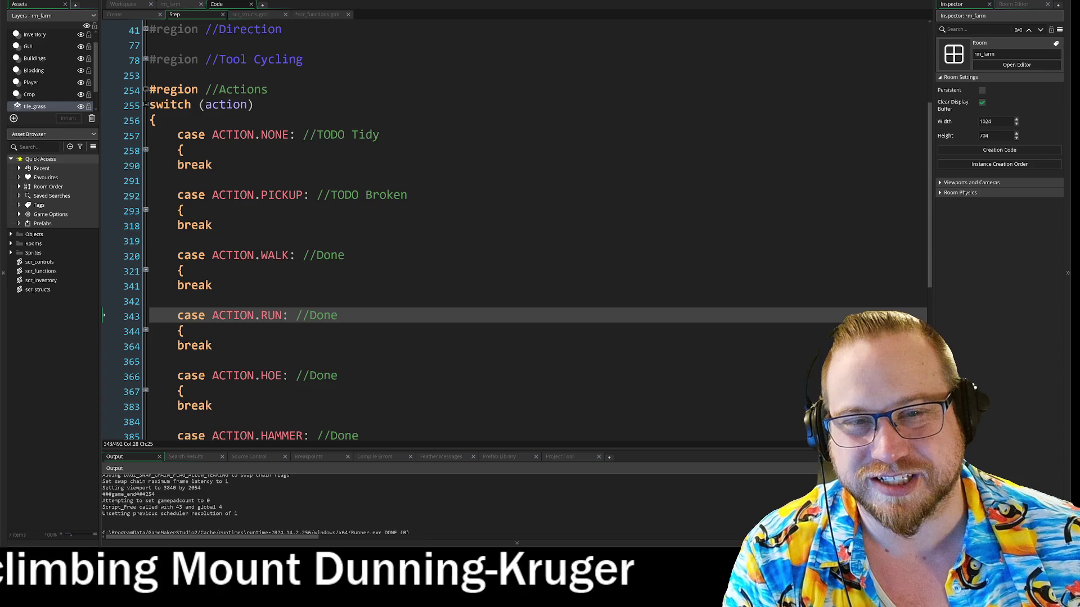
scroll(326, 225, down, 1)
drag(212, 232, 344, 232)
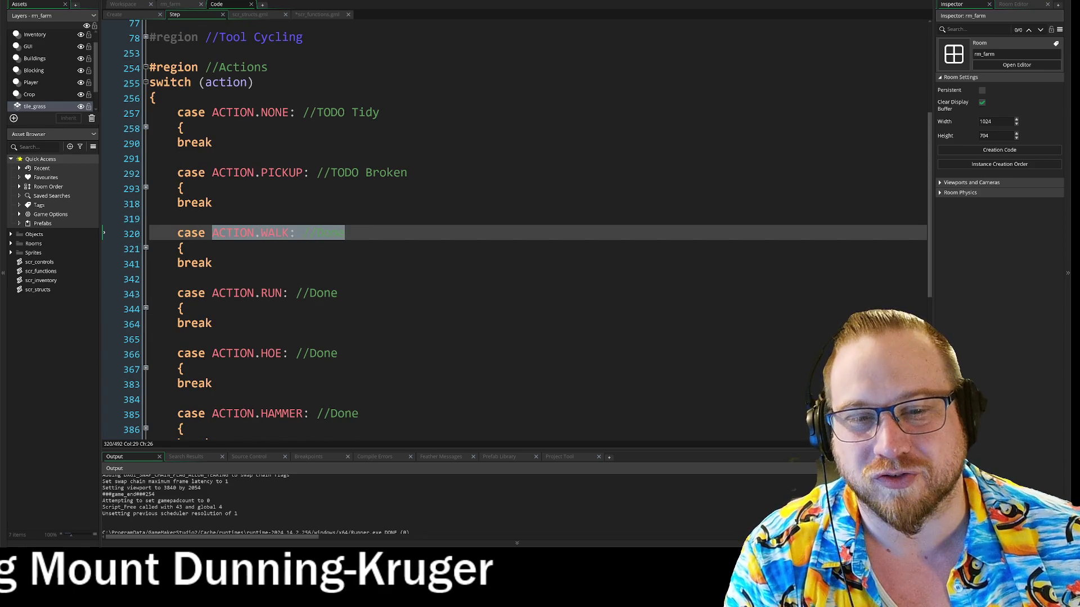
drag(212, 293, 337, 293)
drag(212, 353, 419, 368)
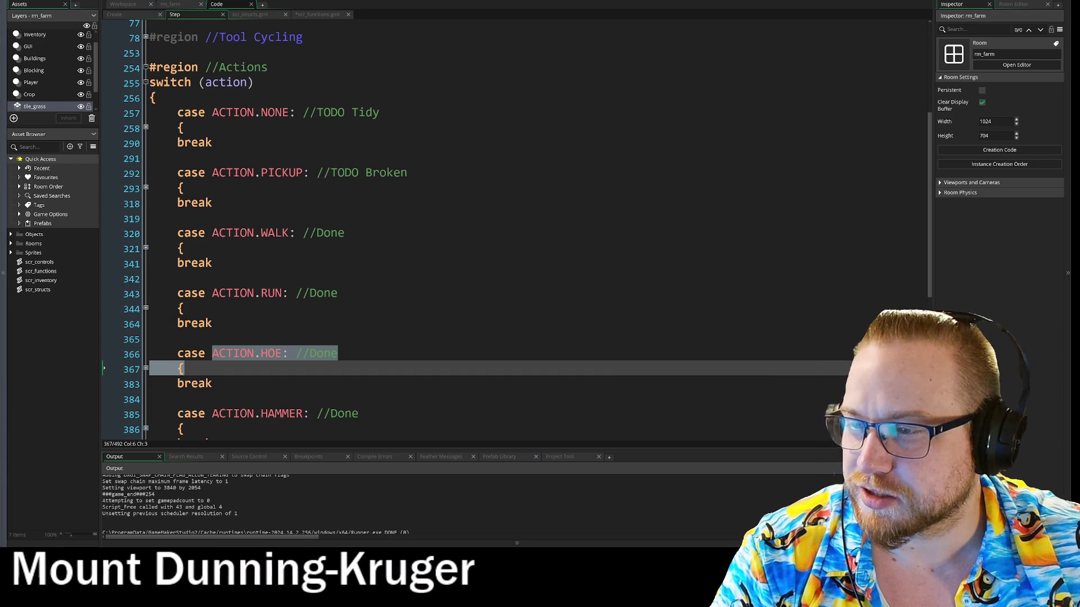
drag(127, 122, 148, 106)
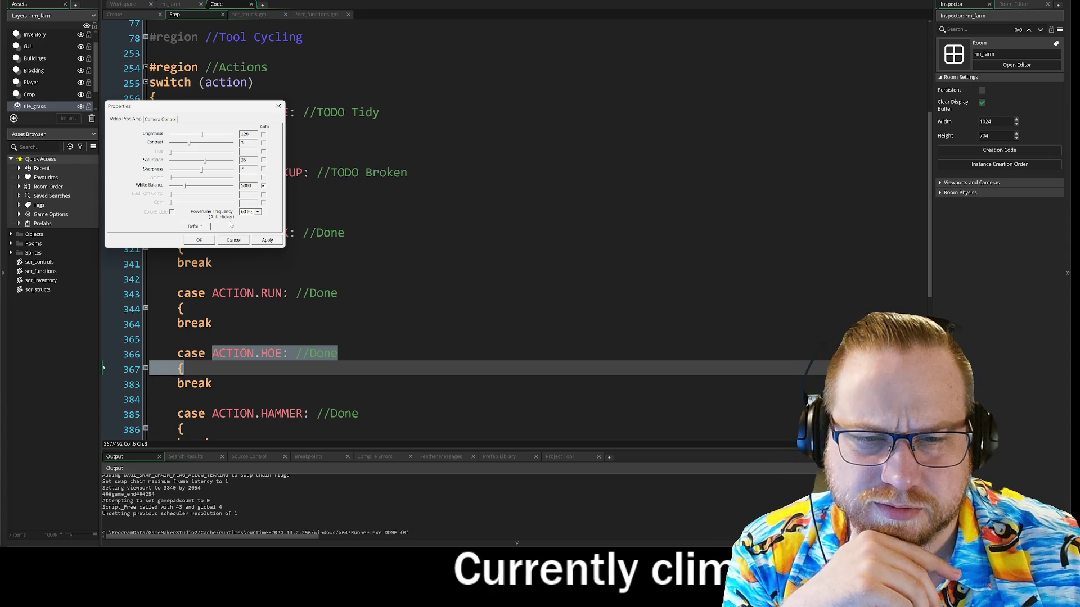
Step: Switch the webcam's white balance from automatic to a manual value and confirm with OK
click(160, 120)
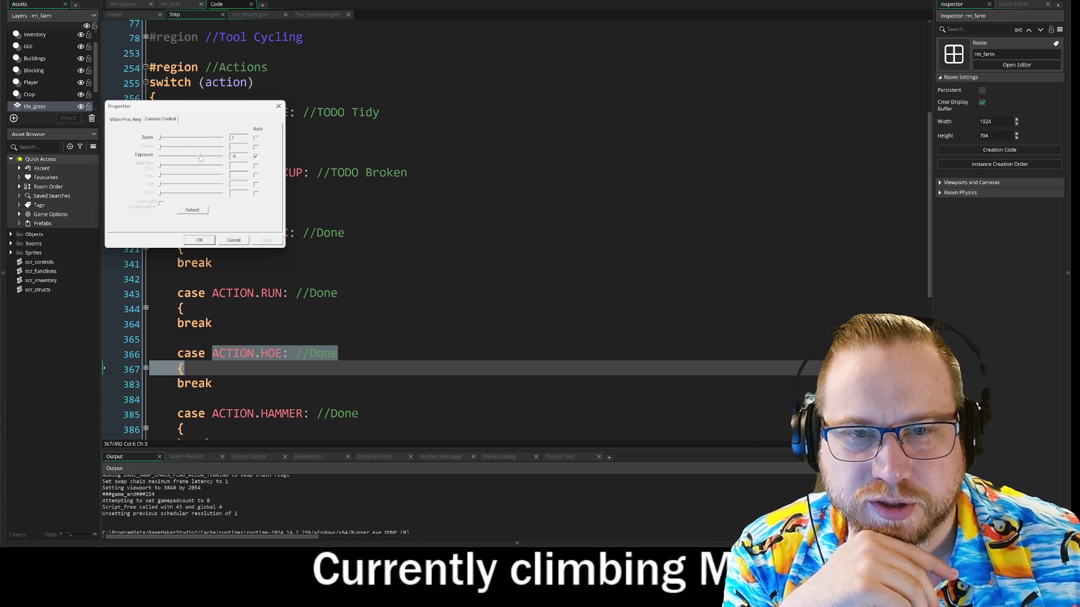
click(126, 120)
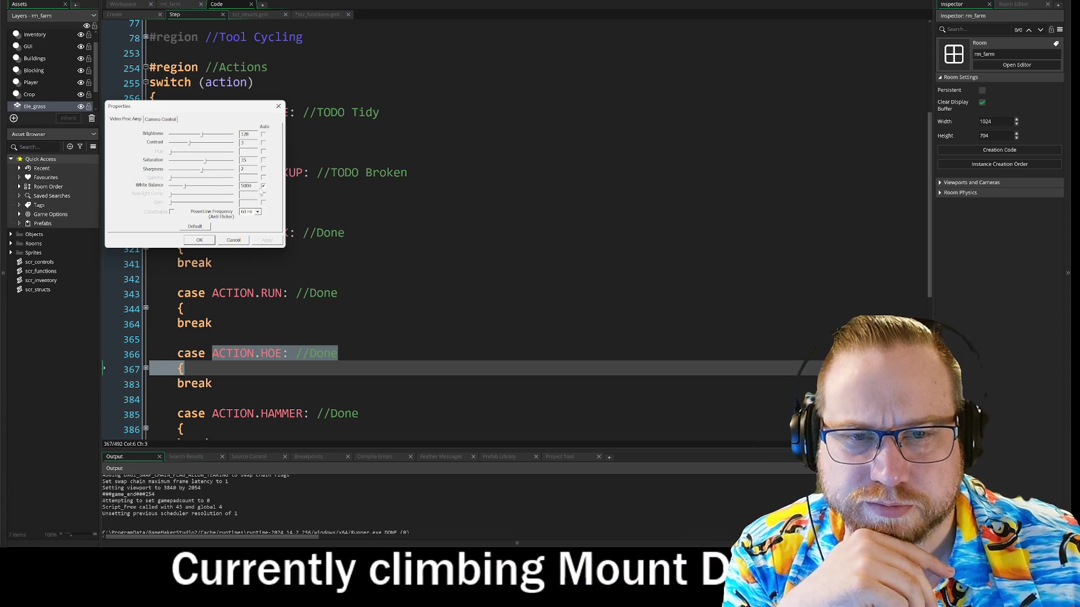
drag(184, 186, 176, 186)
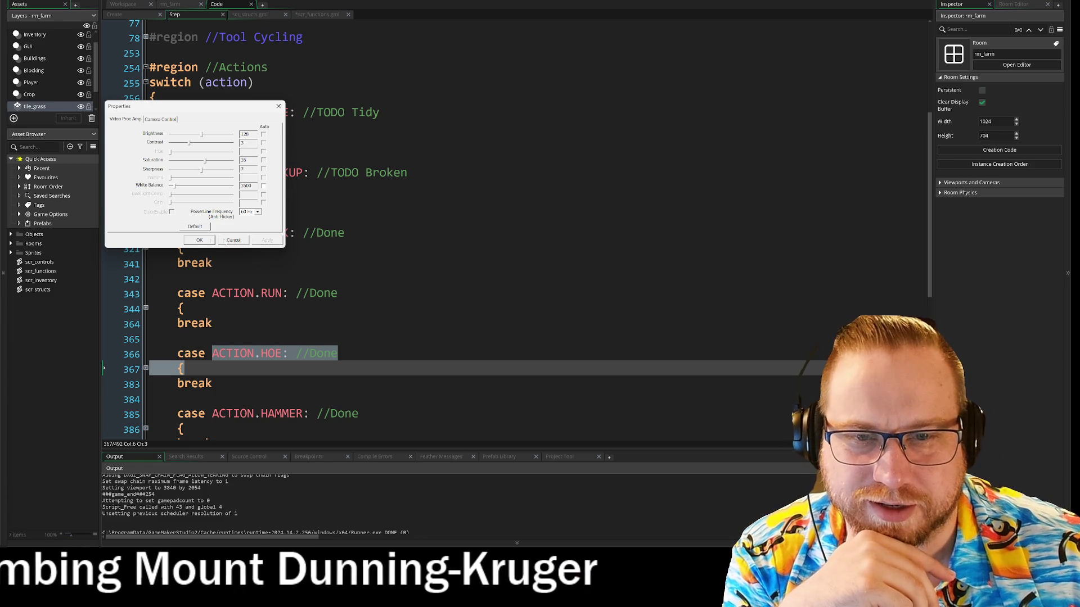
click(199, 239)
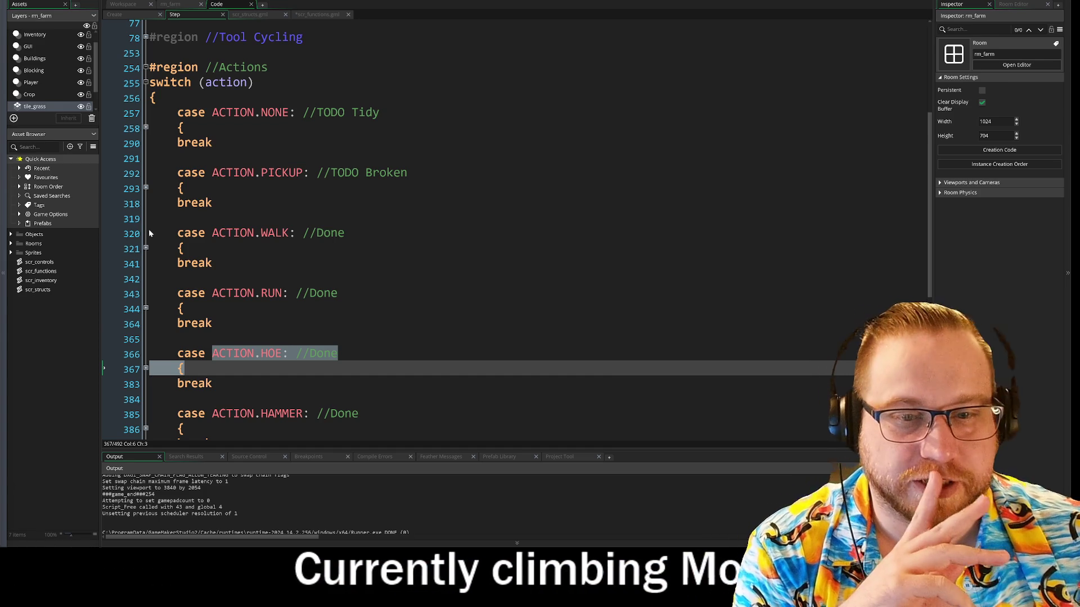
Step: Unfold the PICKUP and NONE action cases in the player's Step code
click(212, 324)
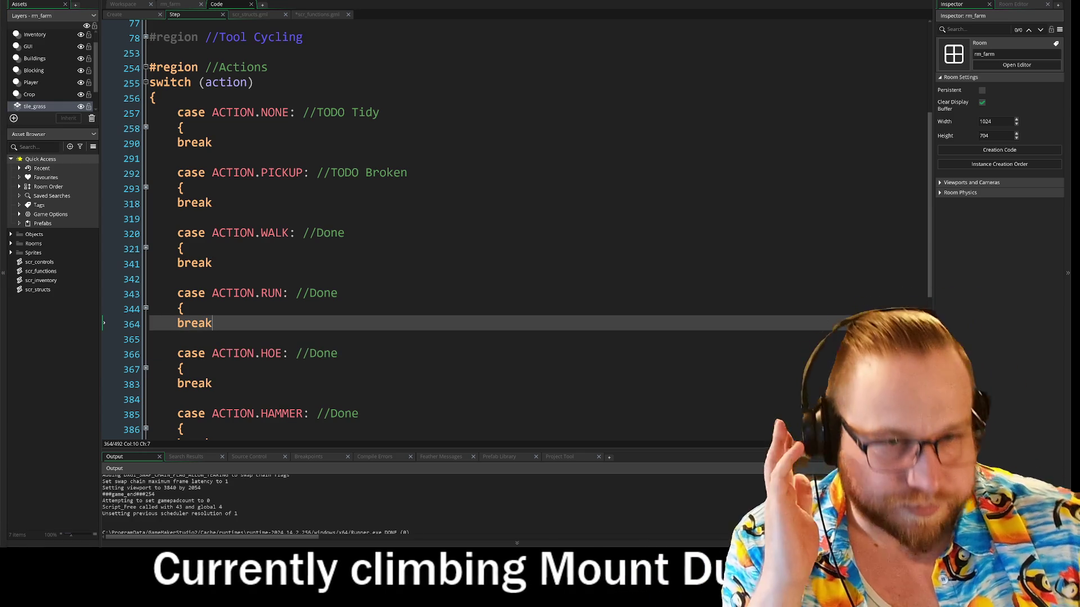
click(316, 173)
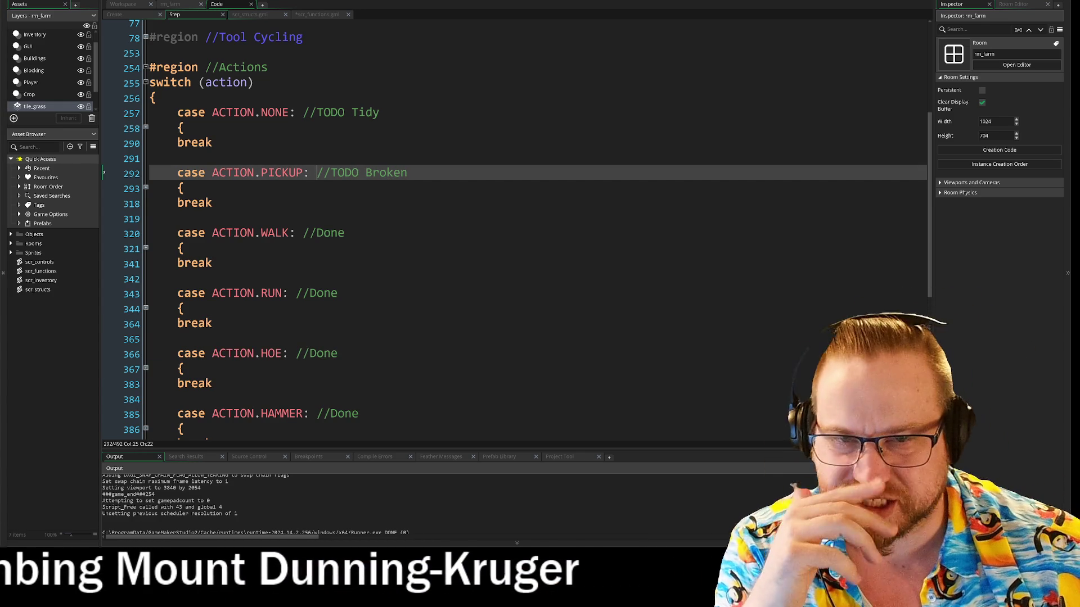
click(150, 188)
scroll(506, 253, down, 2)
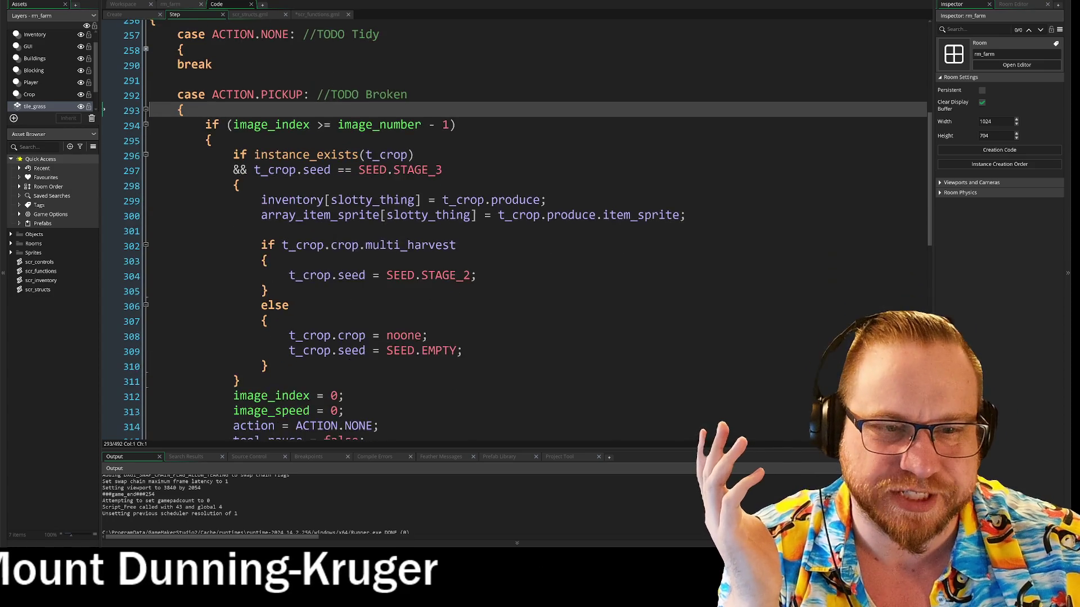
scroll(506, 225, up, 2)
click(145, 139)
Step: Inspect the instance_exists(t_crop) condition and the "soil" tool-type check on line 274
scroll(145, 141, down, 10)
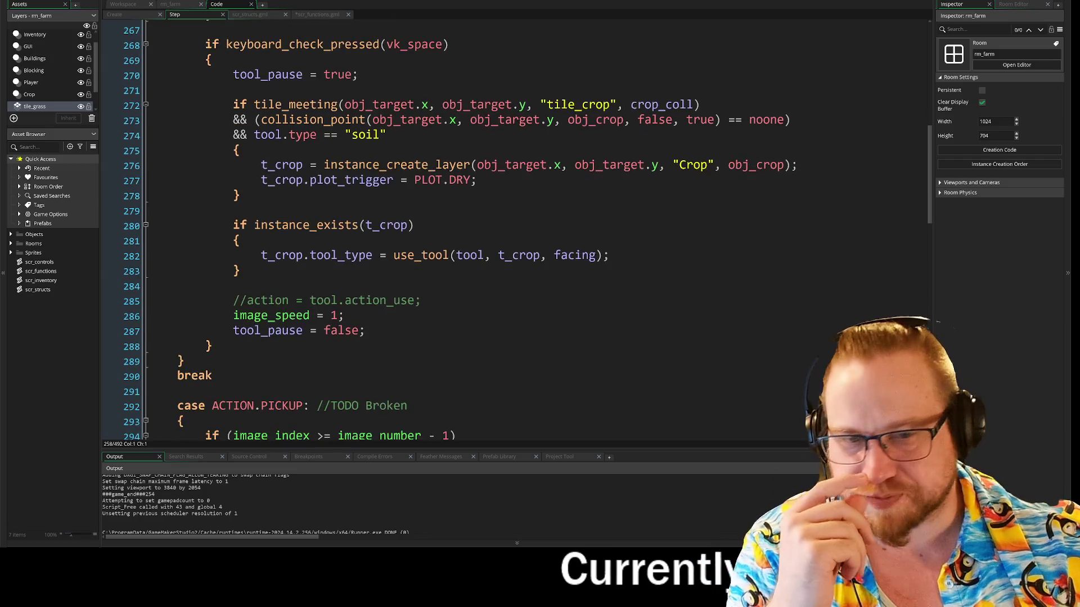
scroll(428, 214, down, 2)
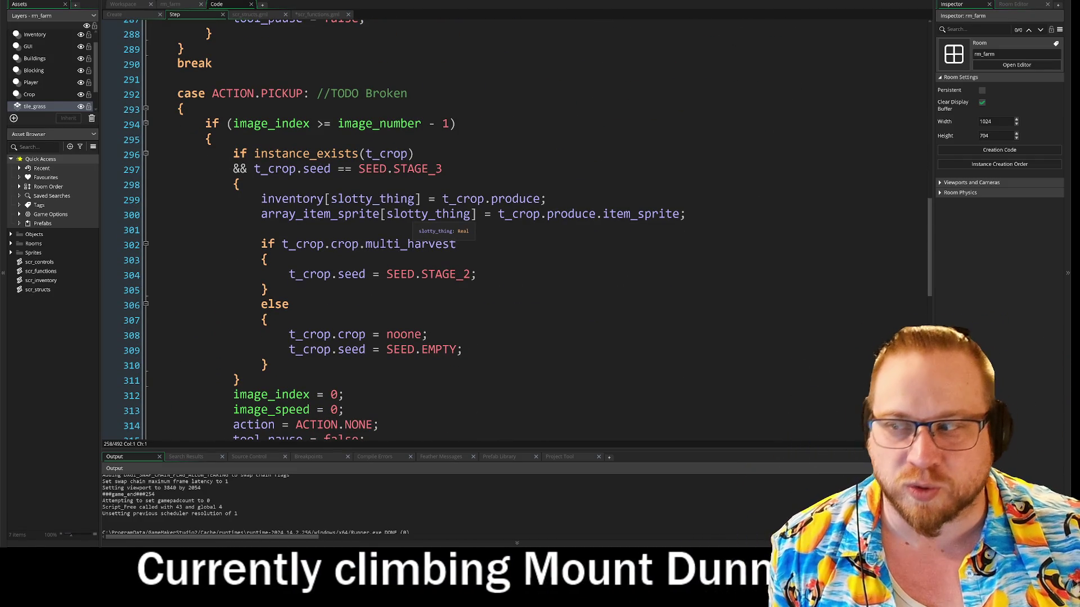
scroll(444, 225, down, 3)
scroll(444, 225, up, 5)
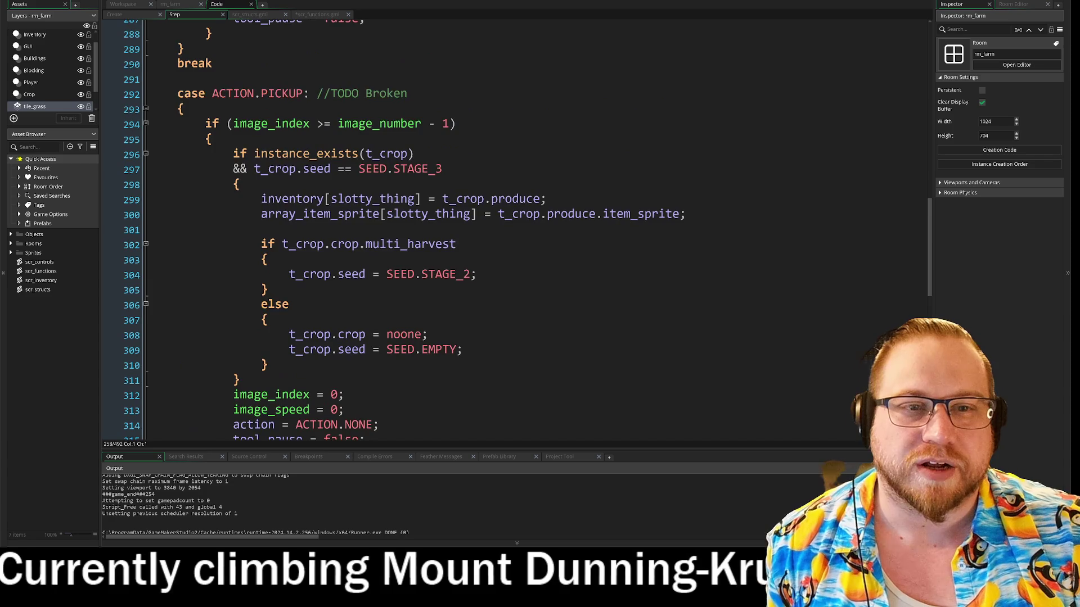
drag(234, 231, 414, 231)
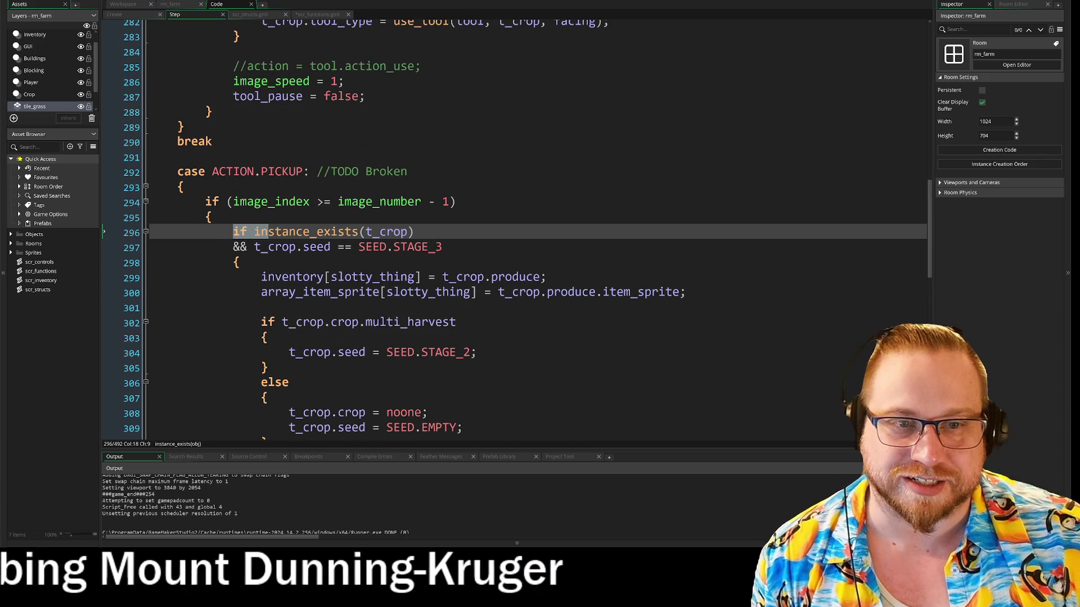
scroll(506, 224, up, 6)
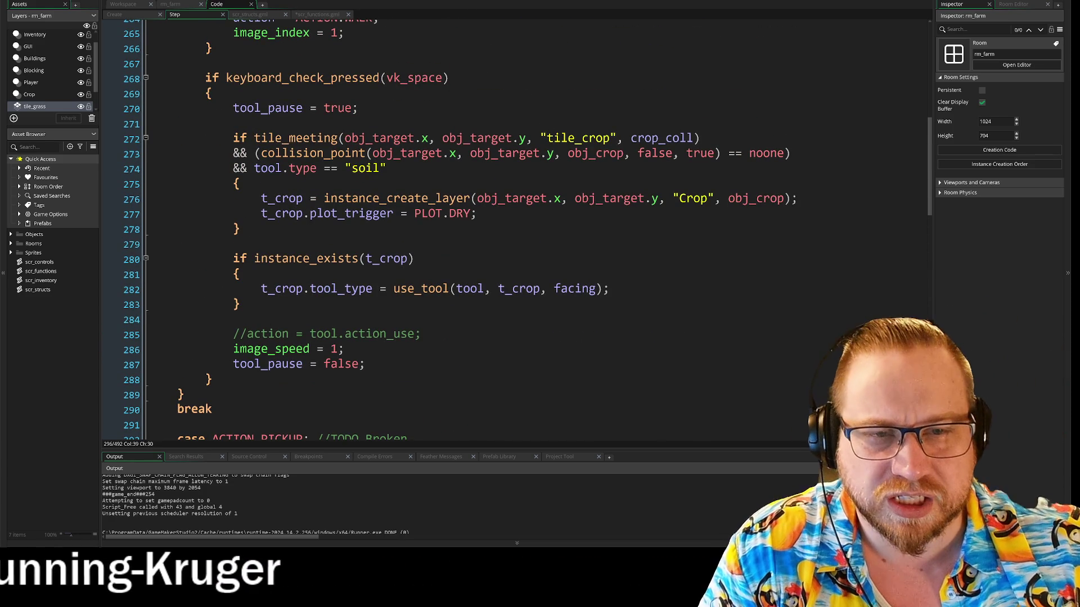
drag(337, 168, 387, 168)
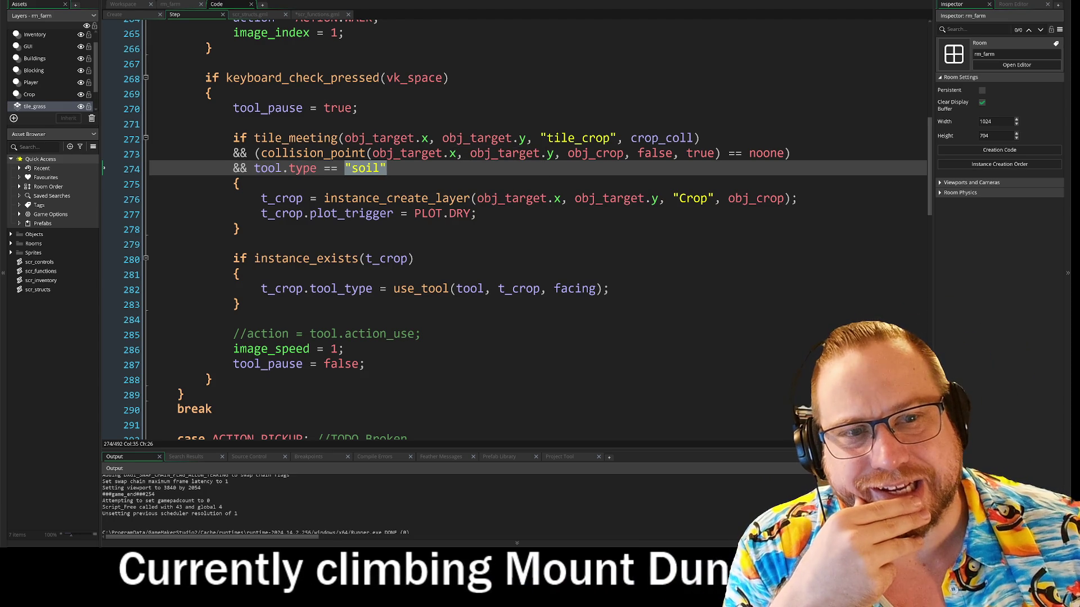
shift+click(310, 168)
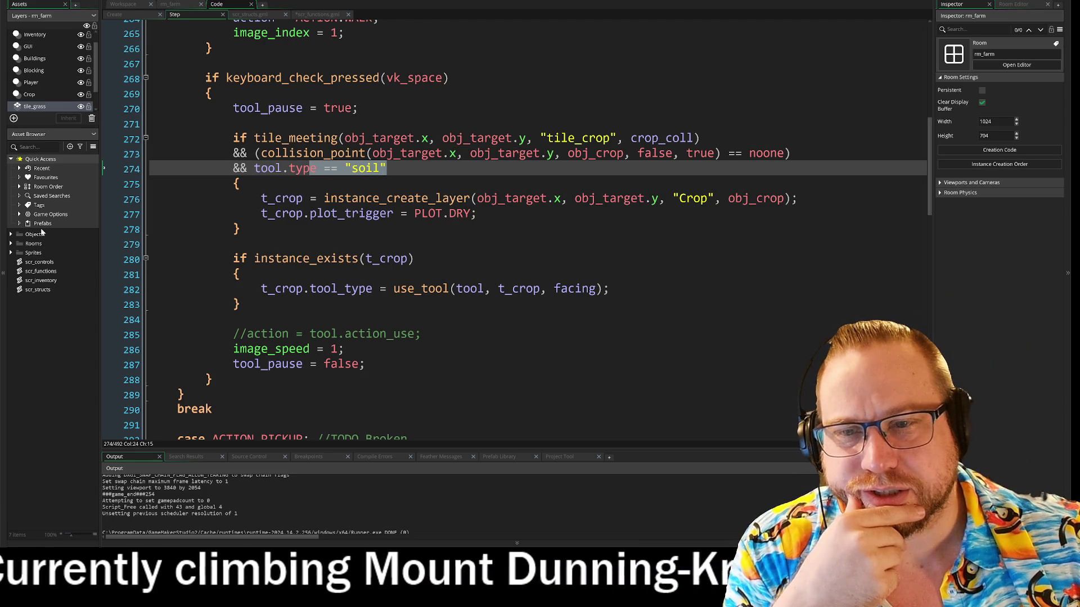
Step: Switch to the scr_functions script to view its use_tool function
click(11, 235)
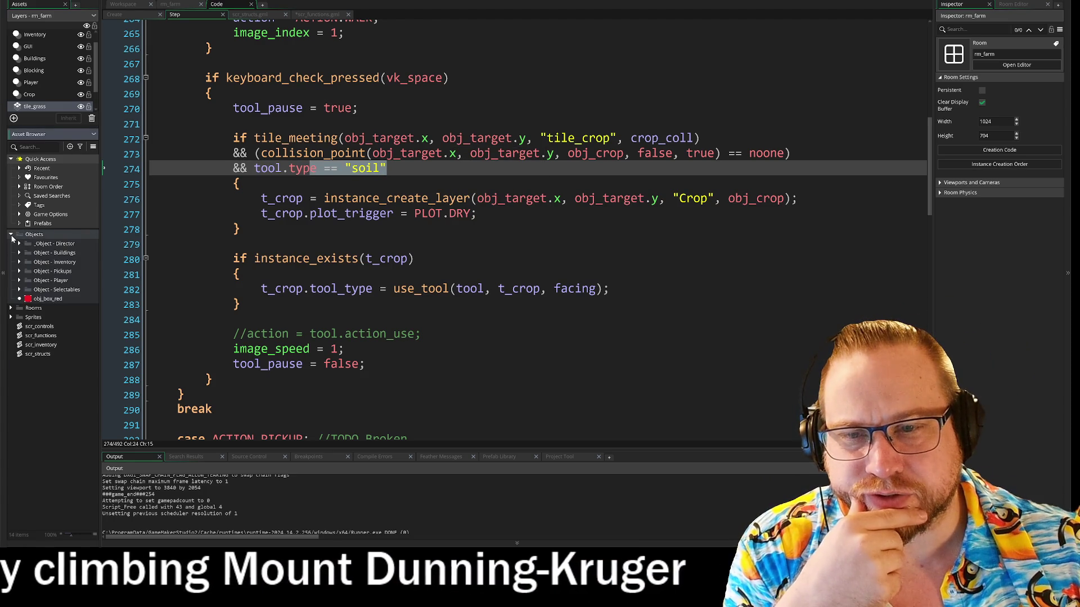
click(10, 235)
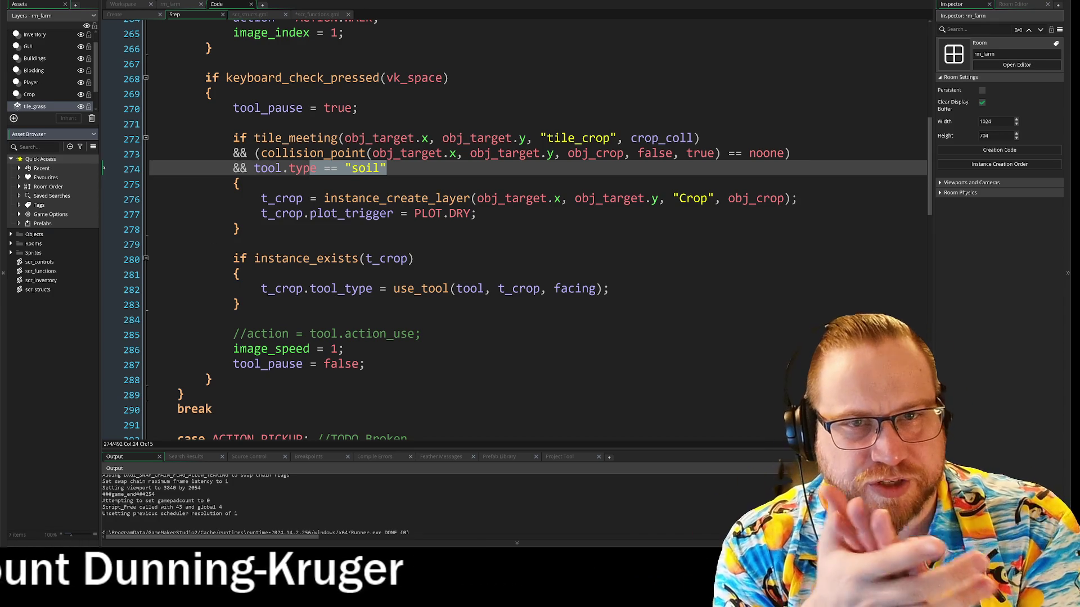
click(308, 15)
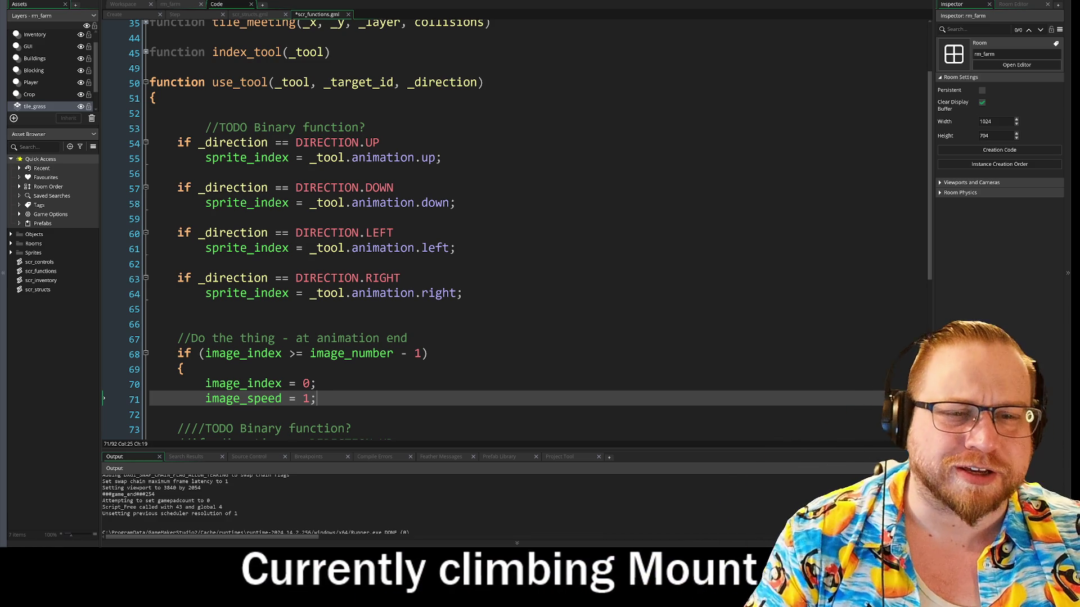
Step: Delete the commented-out walk-animation lines from use_tool
scroll(506, 225, down, 2)
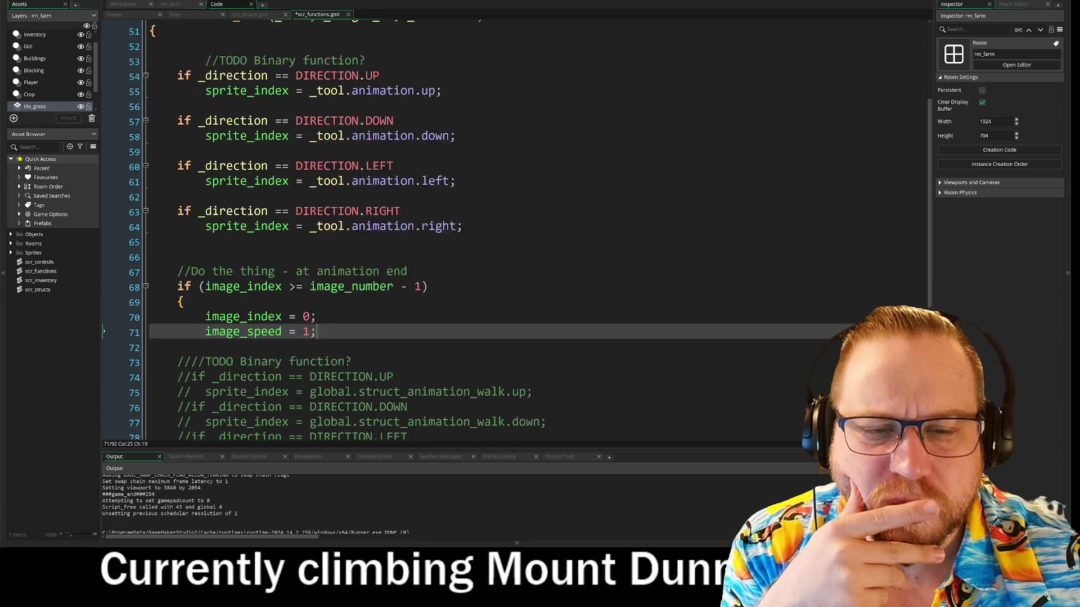
scroll(506, 225, down, 3)
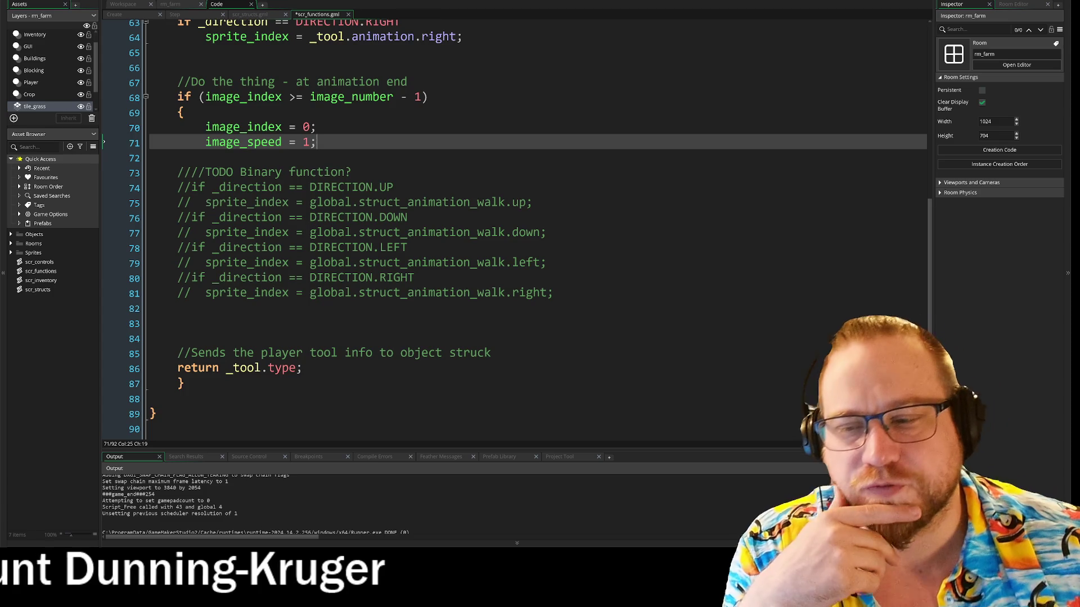
scroll(506, 225, up, 2)
scroll(506, 225, up, 4)
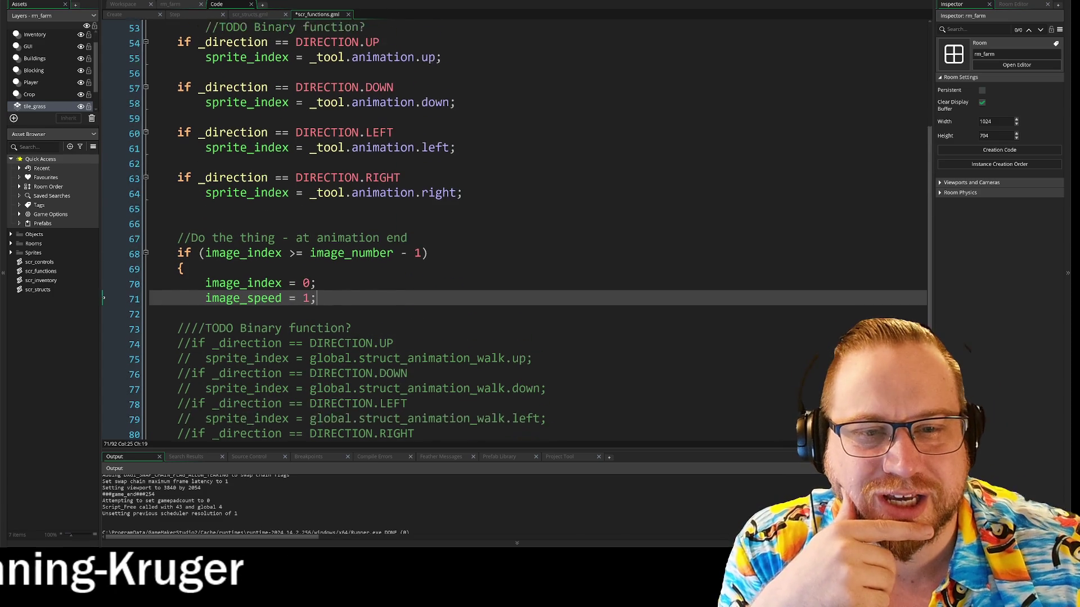
scroll(506, 225, down, 4)
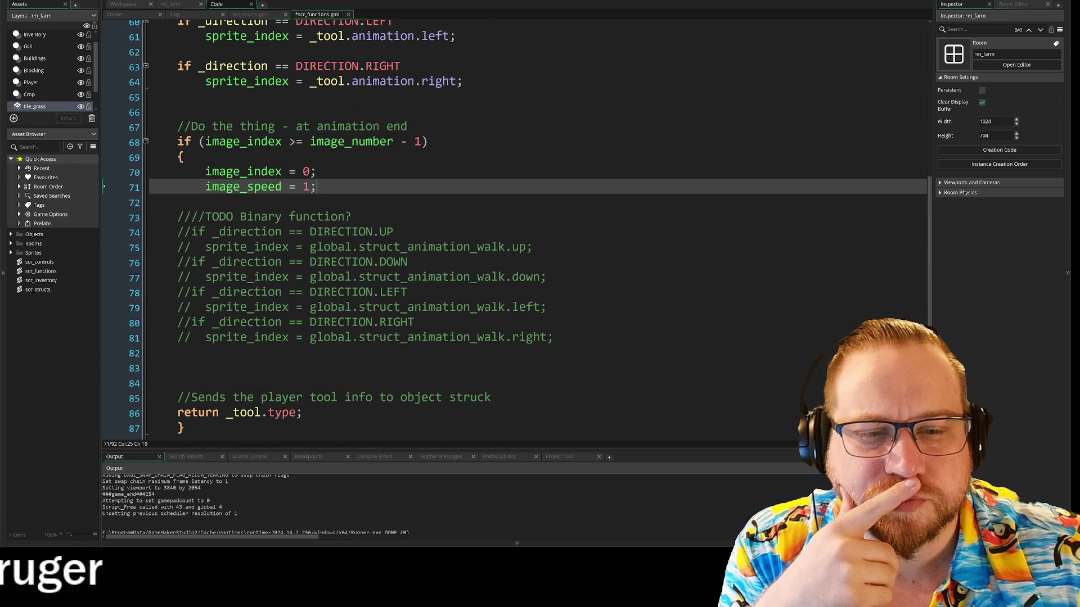
mouse_move(116, 383)
mouse_down()
mouse_move(116, 172)
mouse_move(116, 206)
mouse_up()
key(Delete)
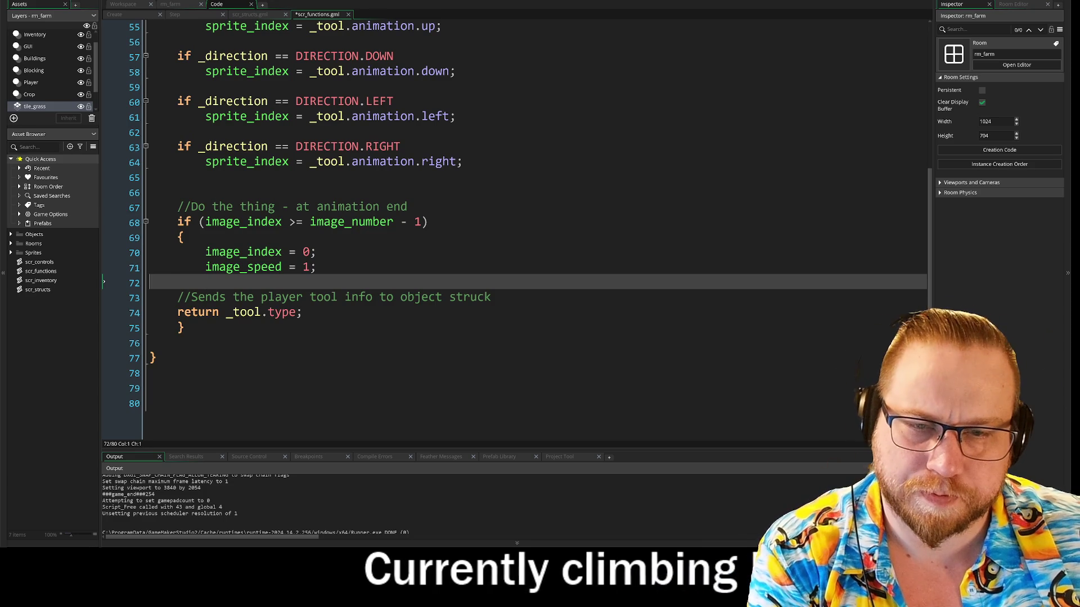
Step: Review the animation-end block with the image_speed line 71, then save and run the game
click(152, 343)
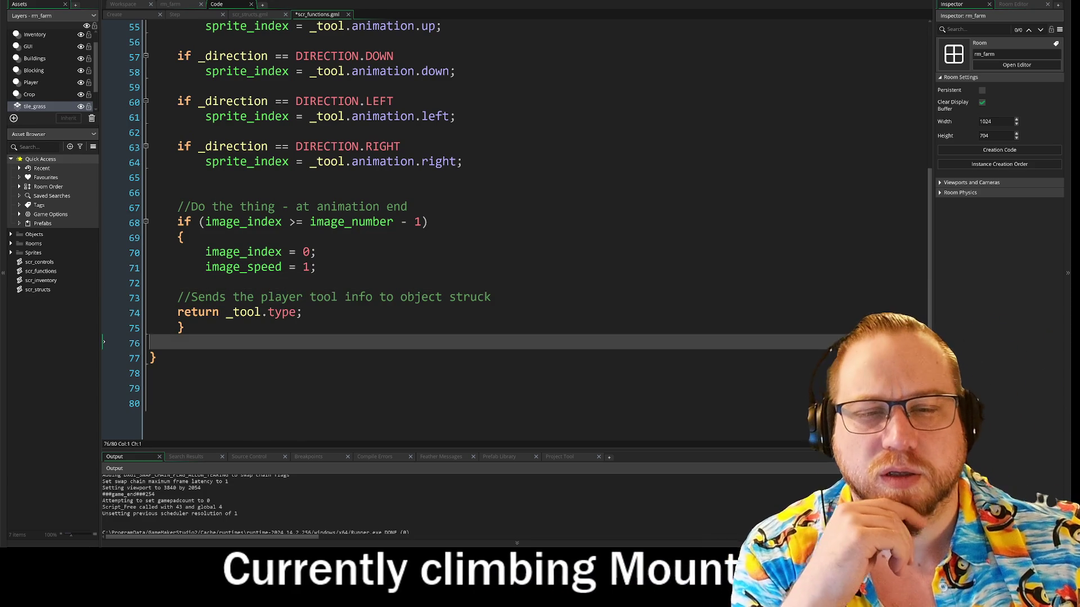
mouse_move(150, 207)
mouse_down()
mouse_move(152, 283)
mouse_move(458, 297)
mouse_up()
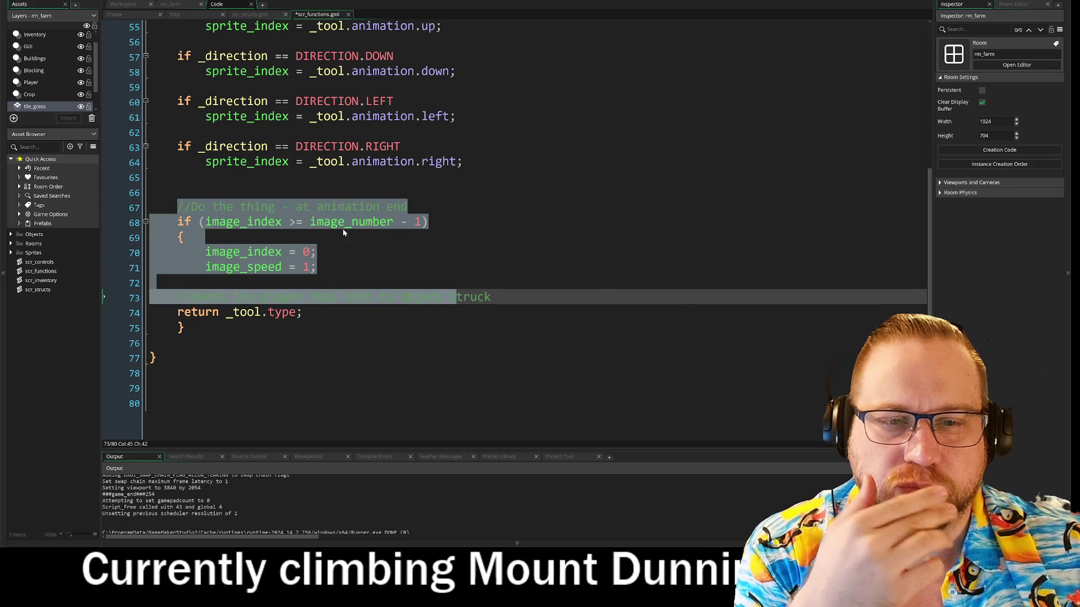
click(344, 222)
scroll(514, 231, up, 2)
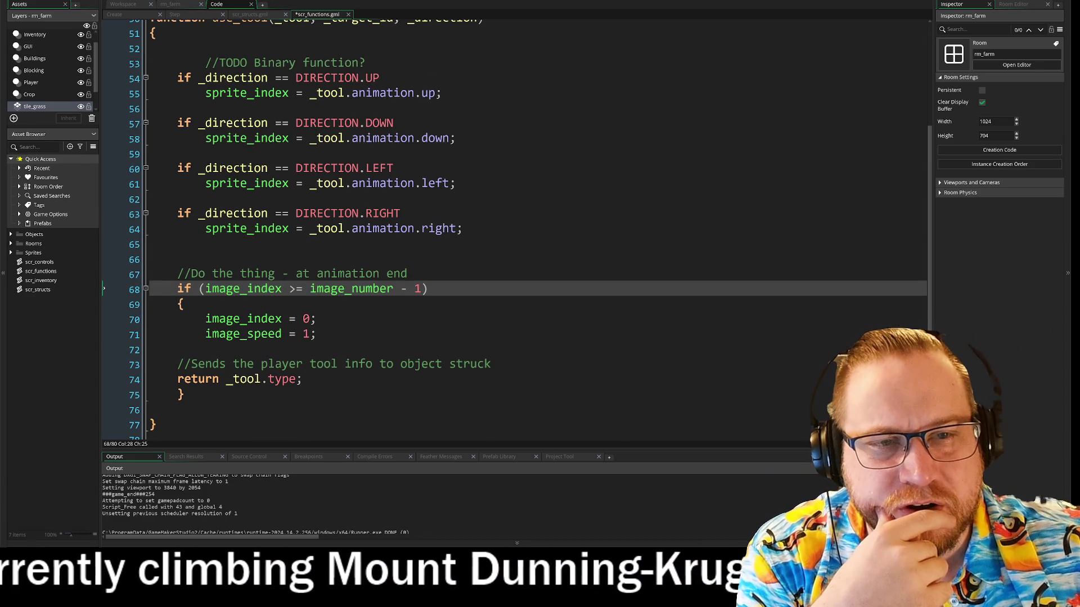
scroll(515, 230, up, 2)
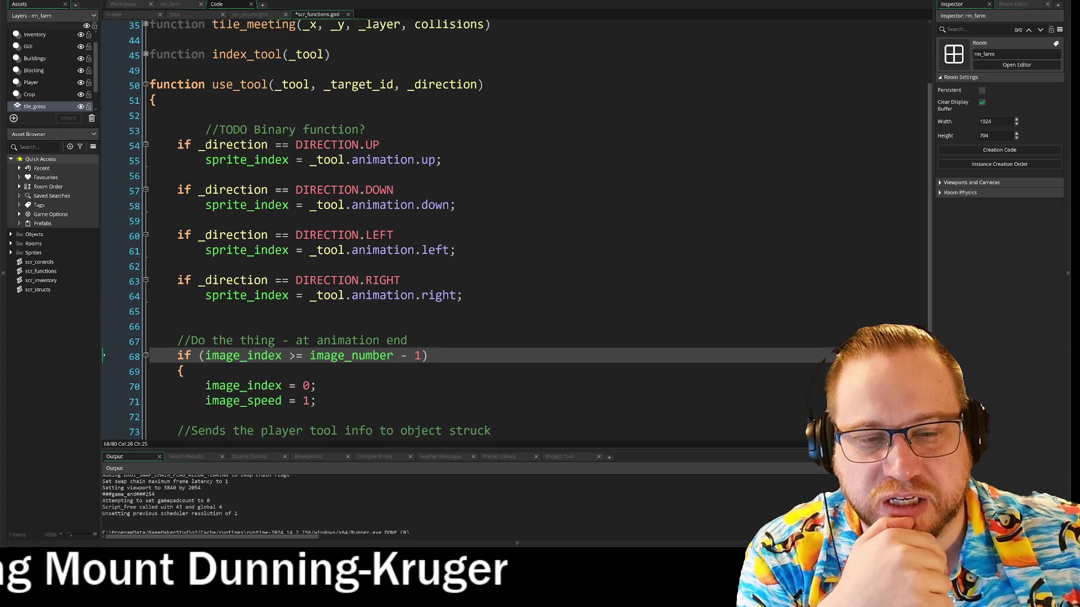
click(309, 401)
click(316, 401)
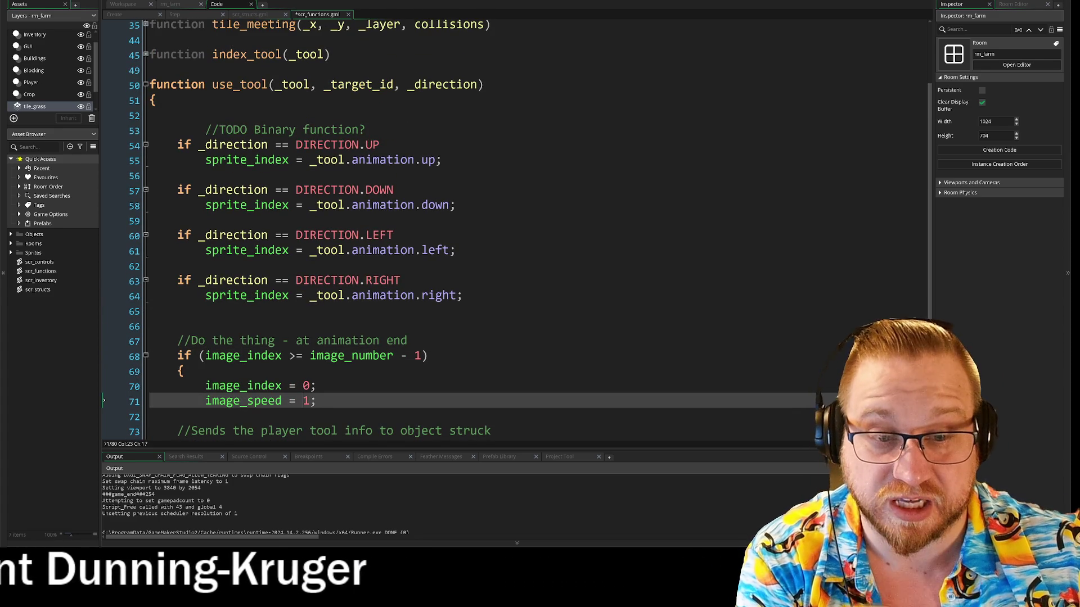
key(F5)
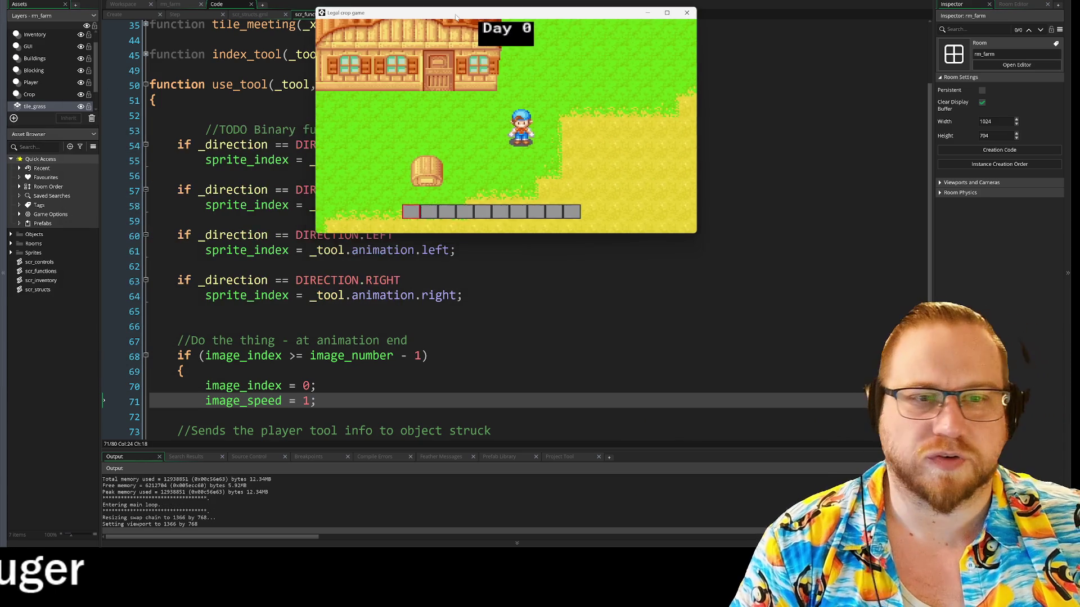
Step: Test the running game by toggling the inventory and walking right, then close it
key(i)
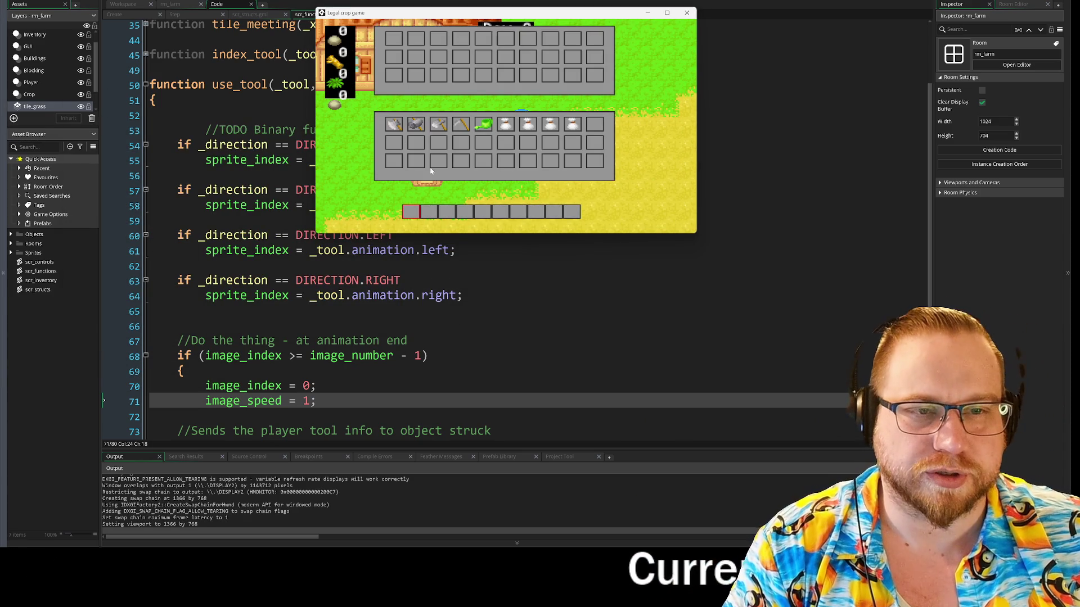
key(i)
key(d)
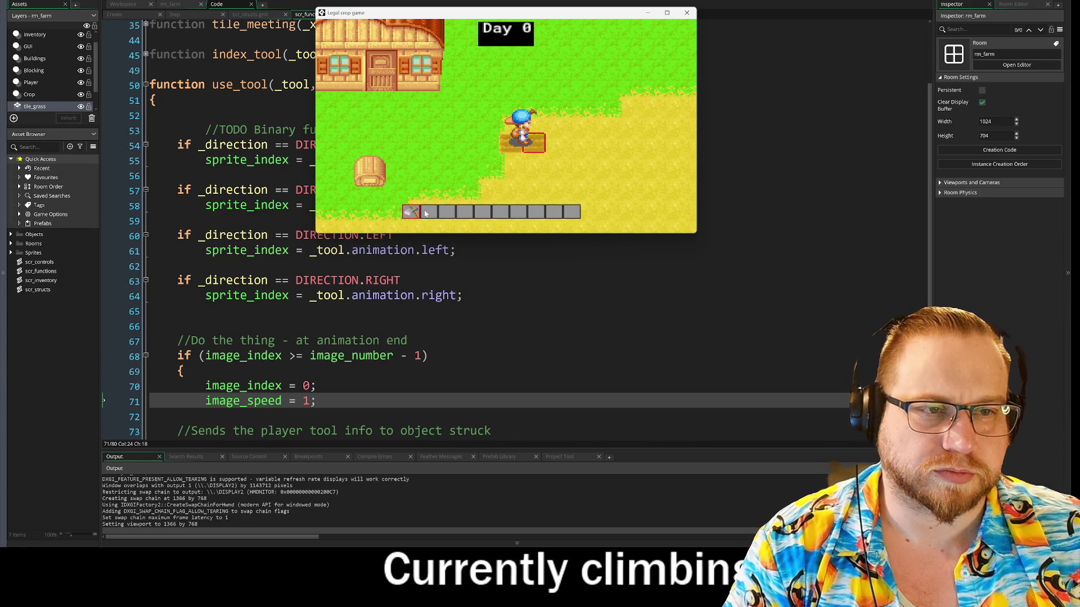
key(d)
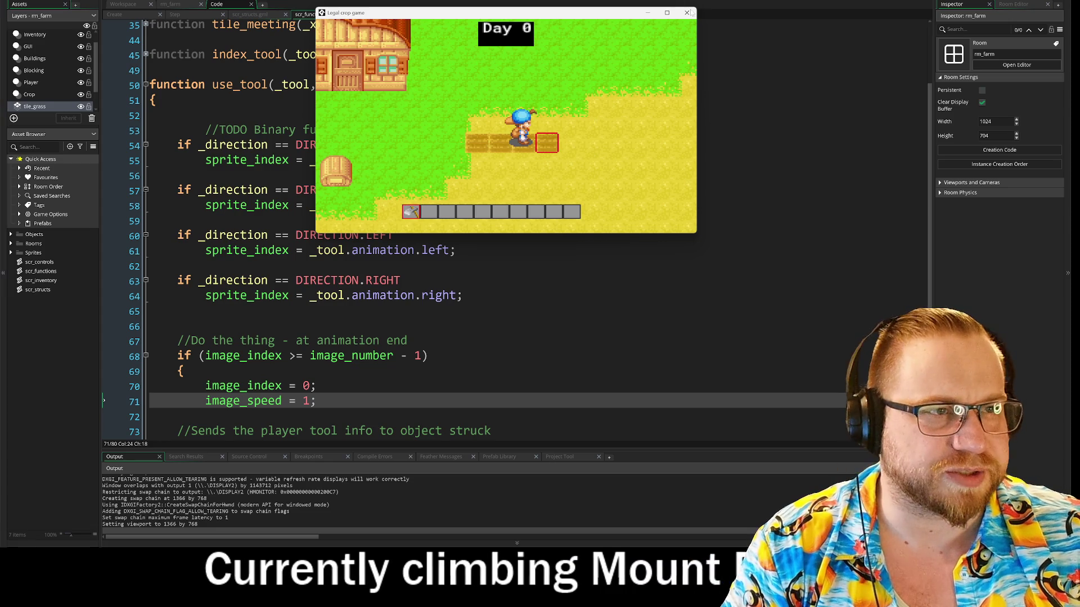
click(687, 13)
Step: Return to the player's Step event and unfold its Inputs region
click(175, 14)
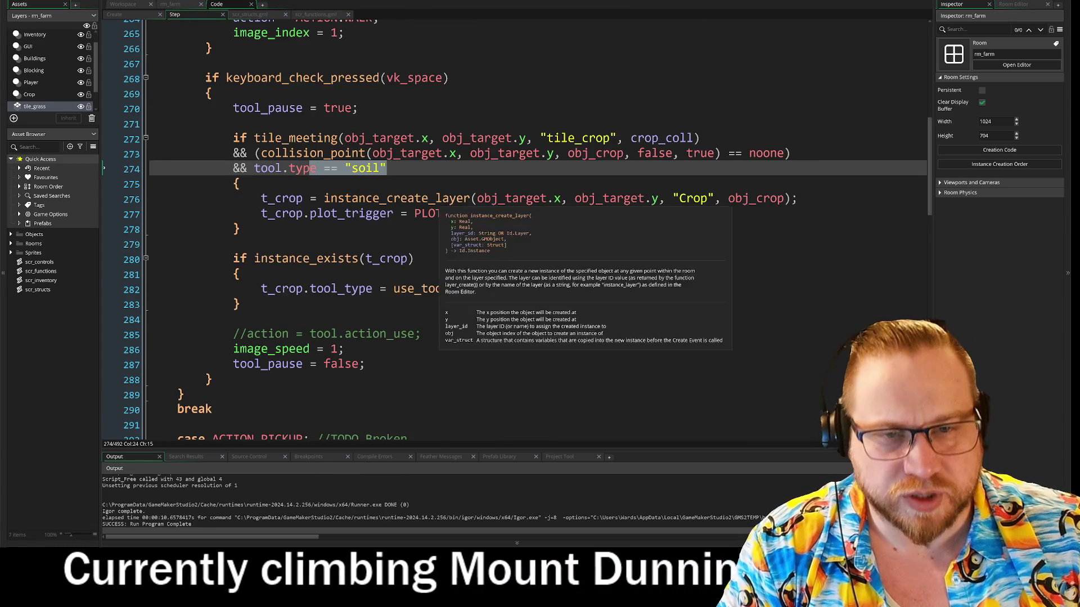
scroll(467, 225, up, 5)
scroll(393, 225, up, 2)
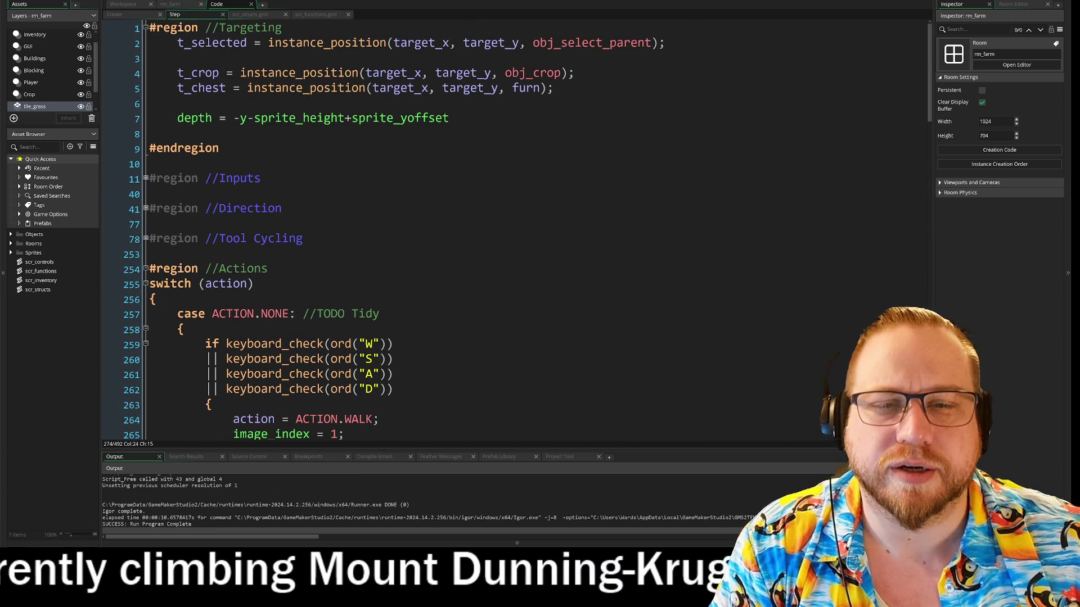
click(146, 176)
scroll(506, 225, down, 2)
drag(204, 173, 351, 204)
click(351, 203)
scroll(148, 265, down, 6)
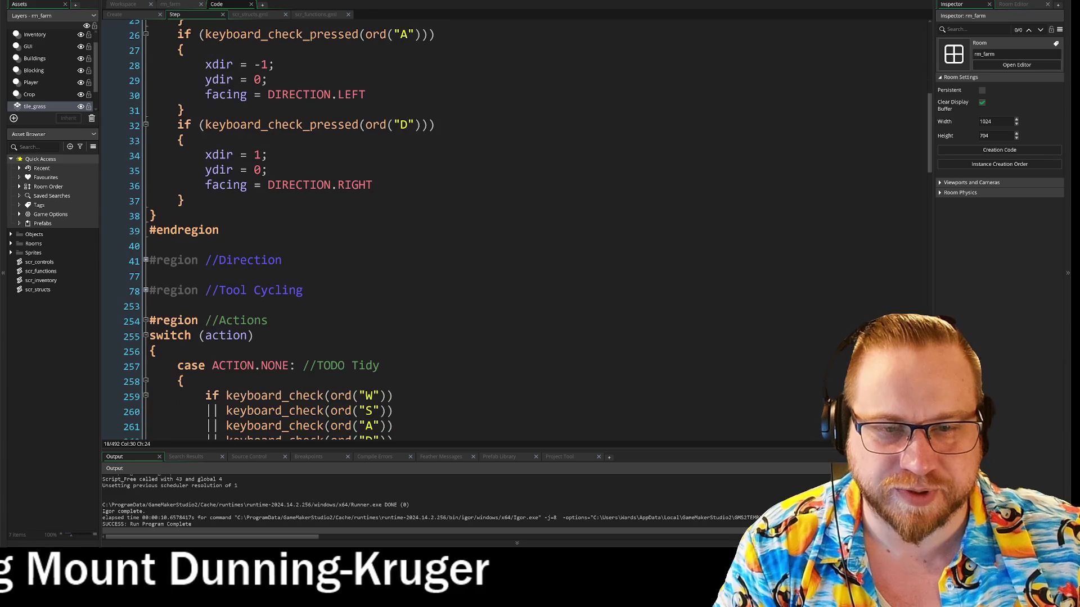
Step: Unfold the Direction region and locate the image_speed line in the UP case
click(148, 265)
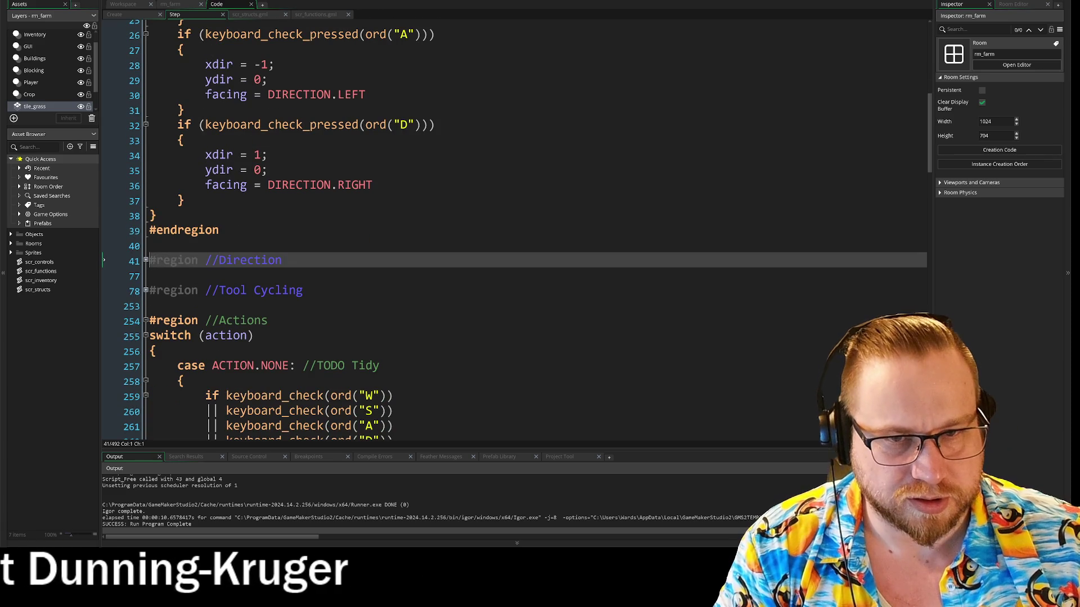
click(146, 261)
scroll(148, 264, down, 4)
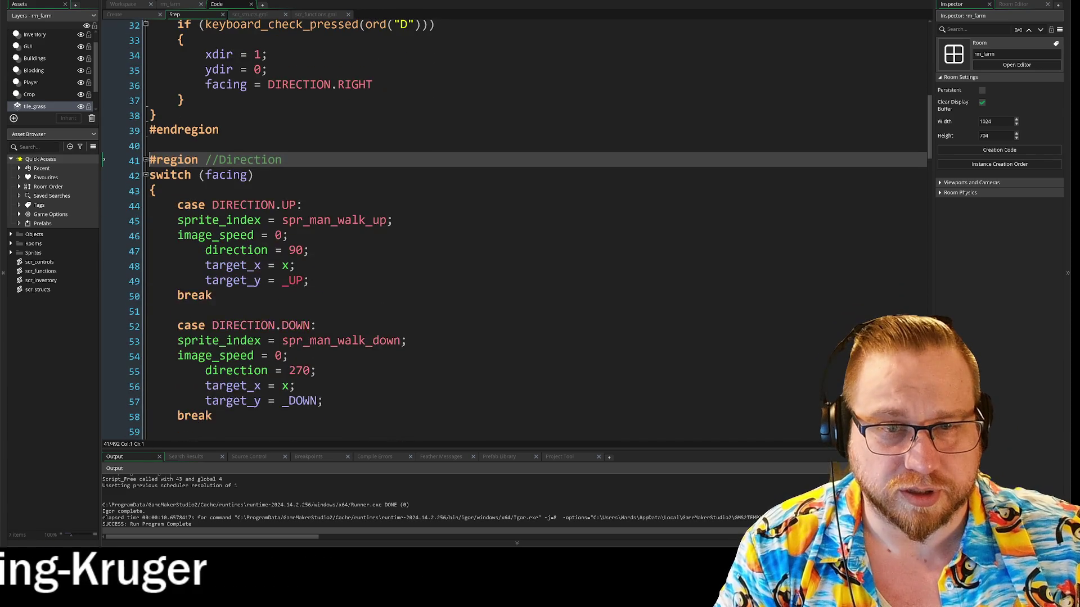
click(180, 168)
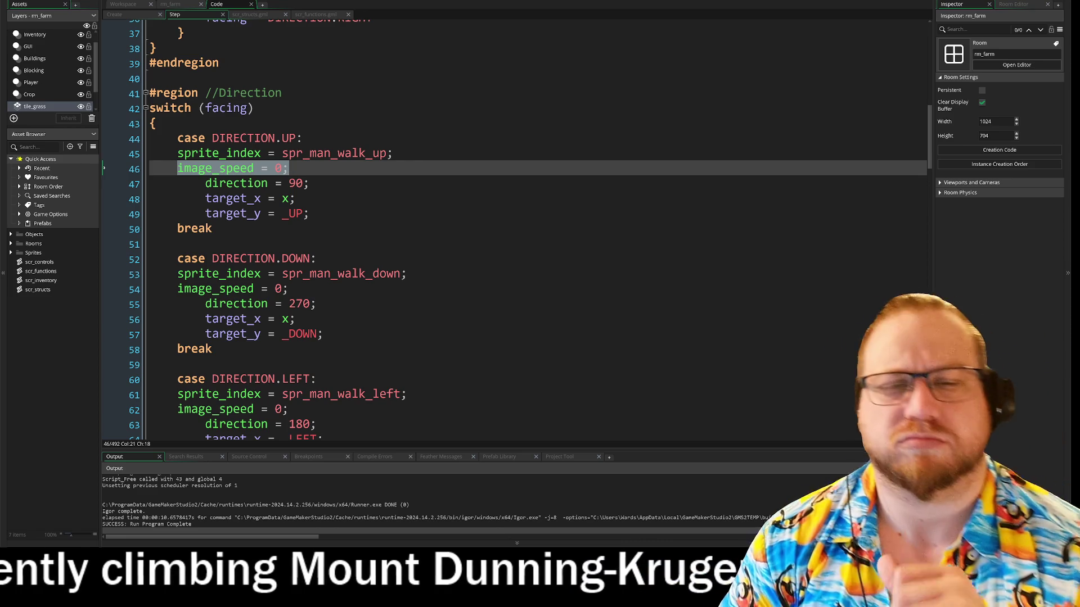
scroll(506, 225, down, 11)
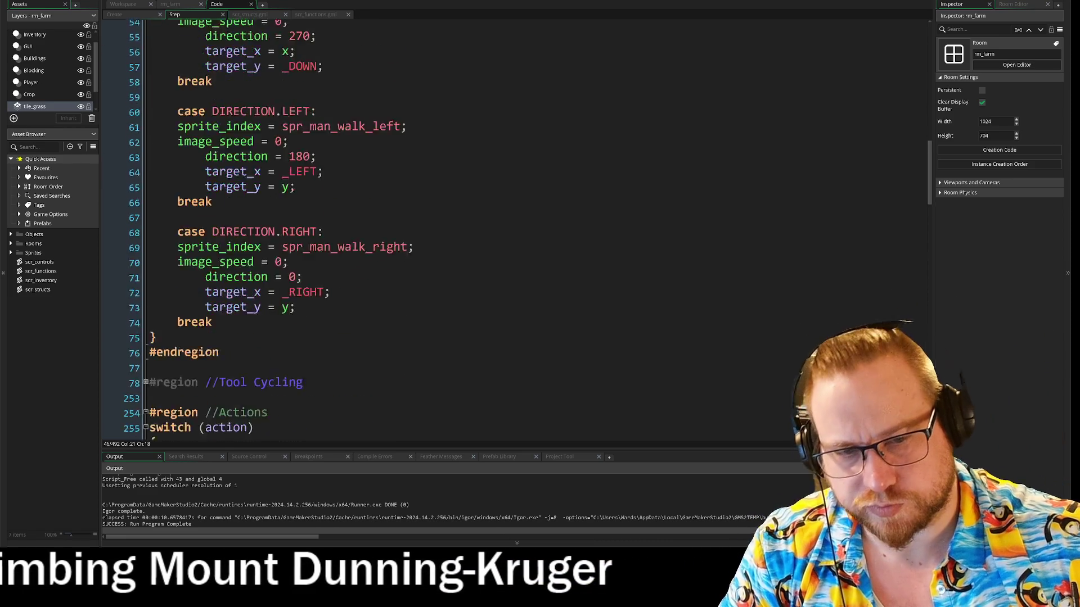
scroll(506, 225, down, 2)
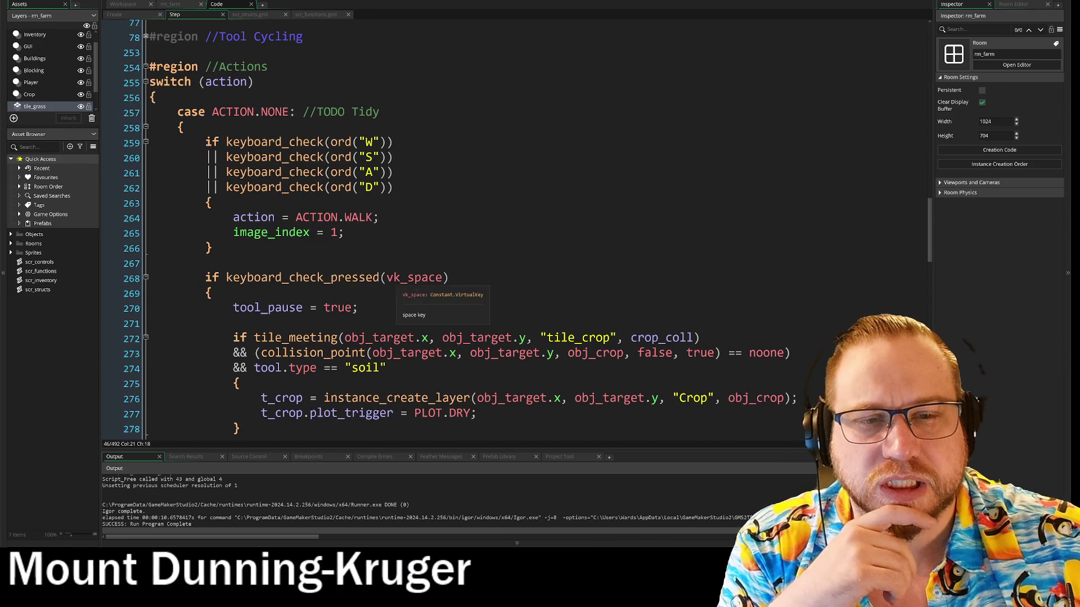
scroll(506, 225, down, 13)
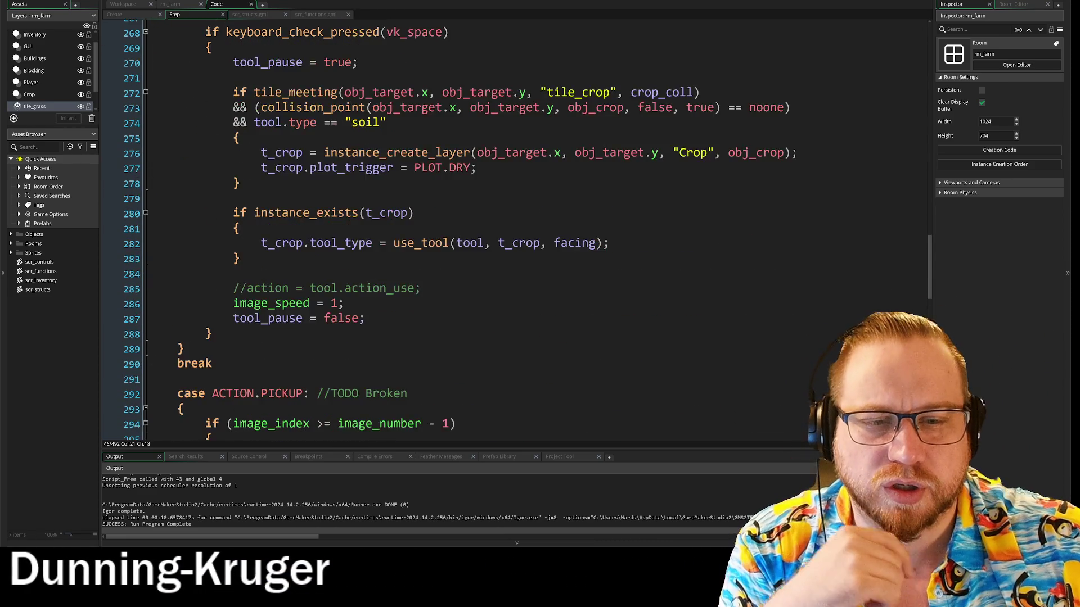
scroll(506, 225, down, 6)
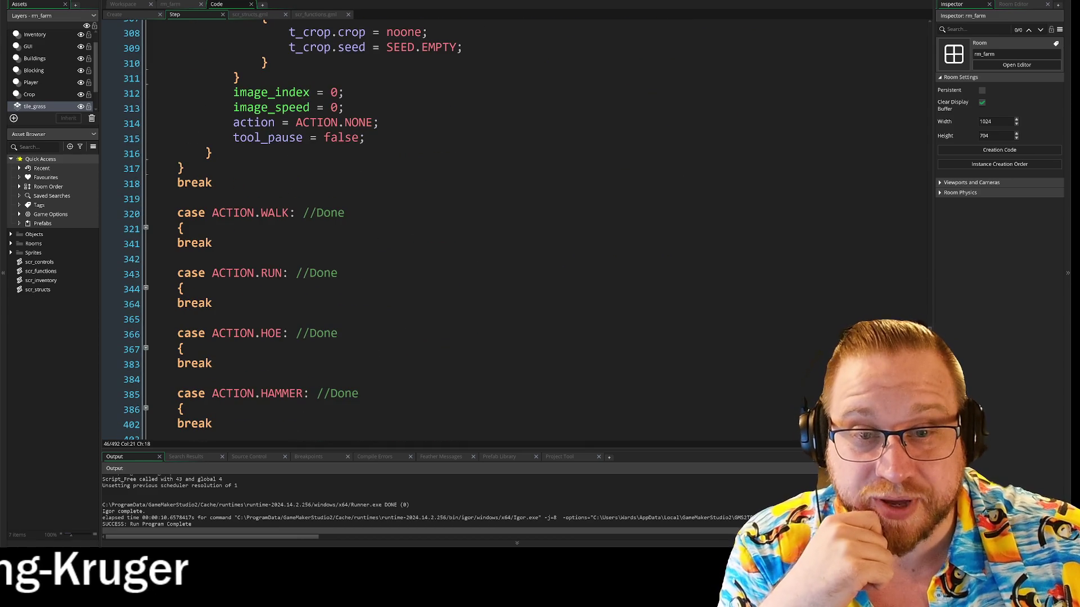
Step: Unfold the ACTION.WALK case, review lines 322–333, and run the game again
click(145, 227)
scroll(145, 228, down, 3)
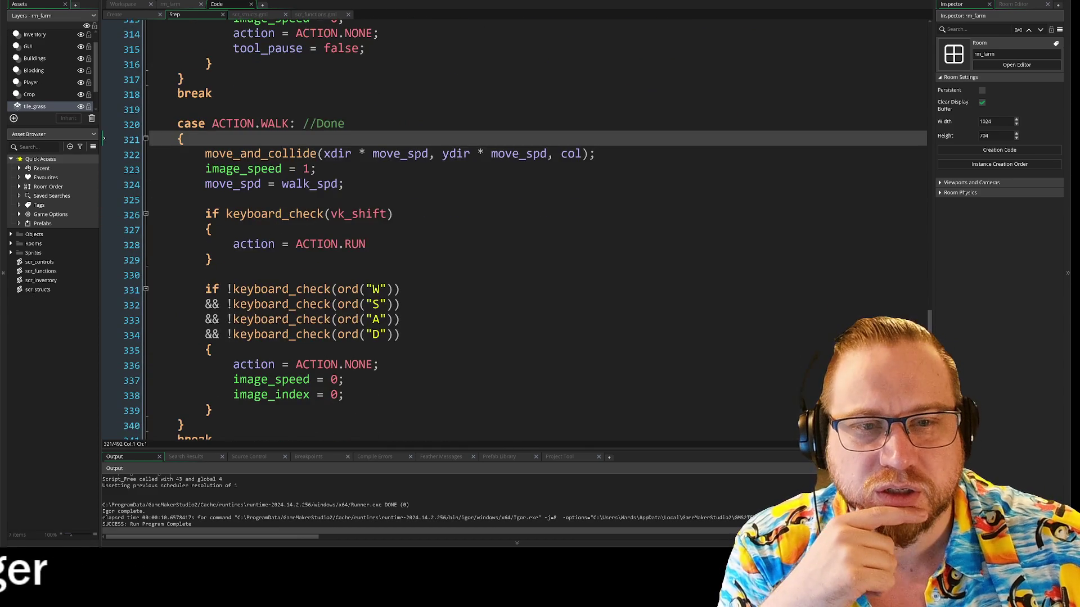
drag(205, 120, 401, 285)
click(401, 286)
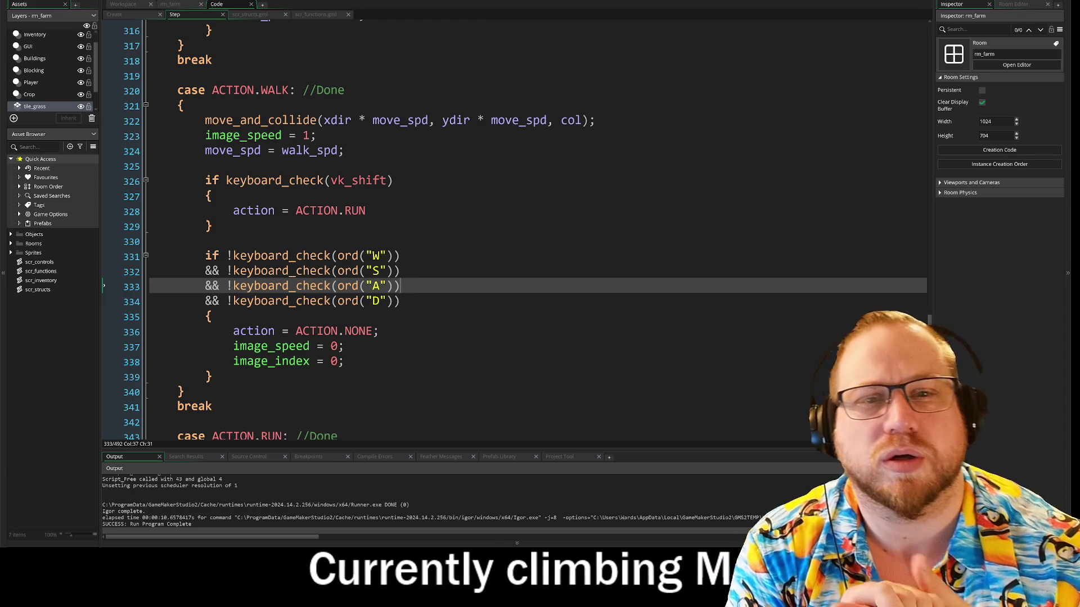
key(F5)
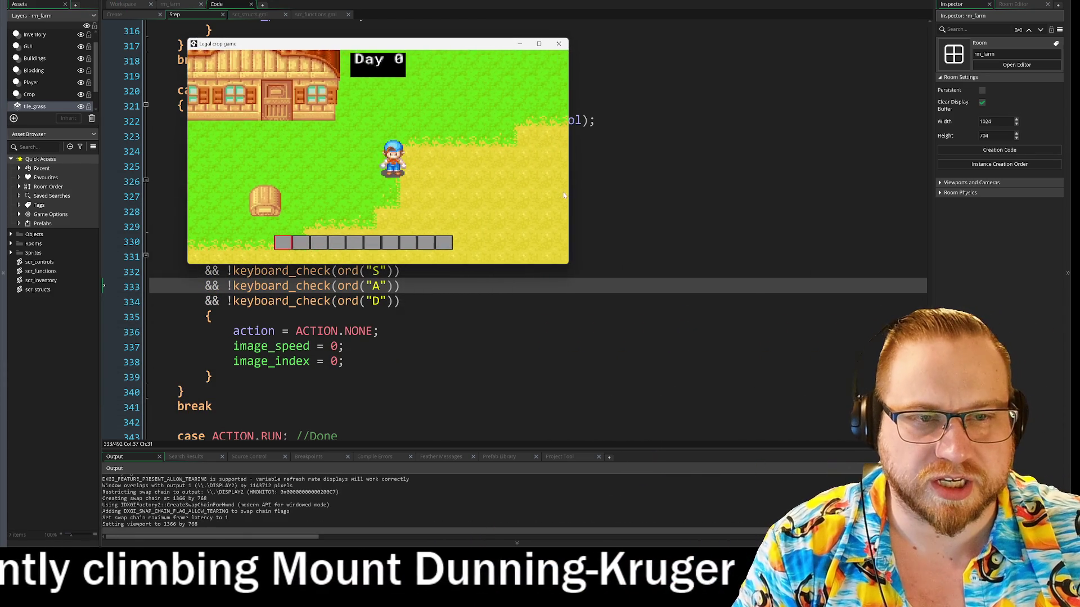
Step: Put the hoe in the first hotbar slot, till the tile right of the farmer, then close the game
key(d)
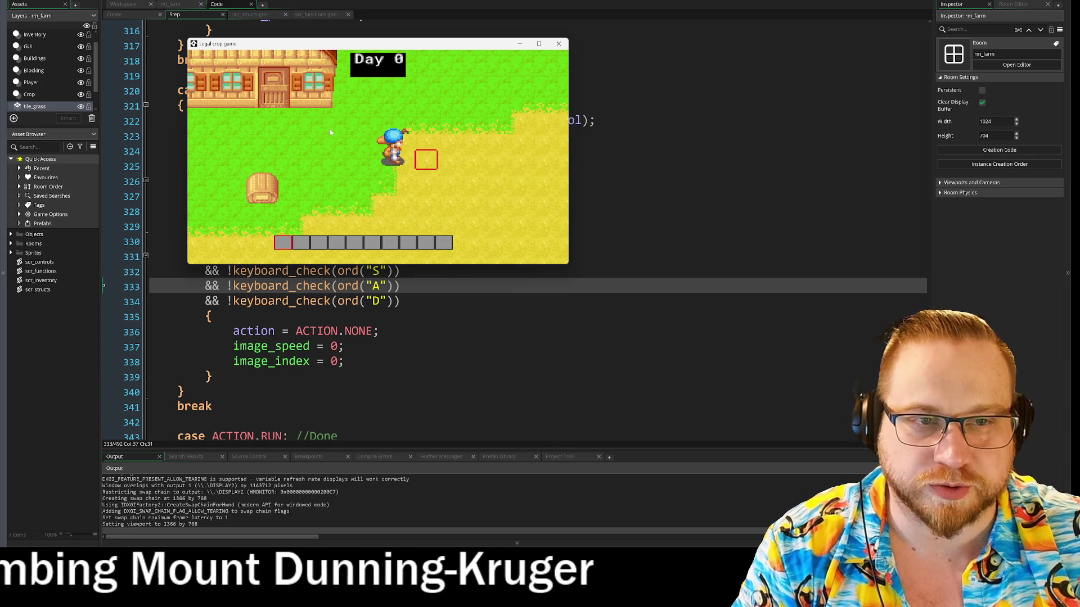
key(i)
drag(306, 158, 285, 245)
key(i)
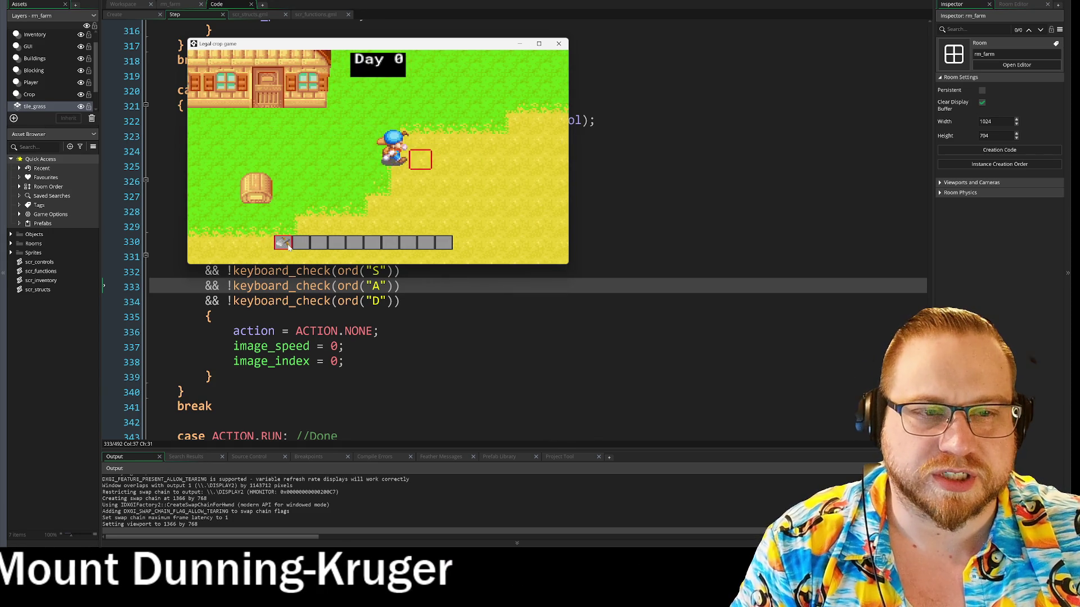
key(space)
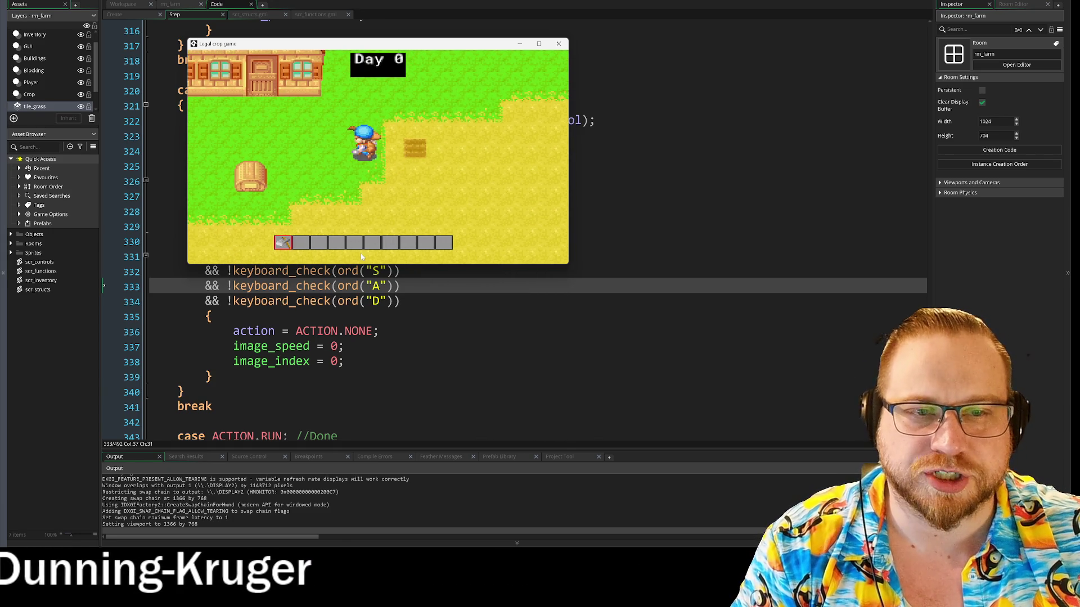
key(a)
key(w)
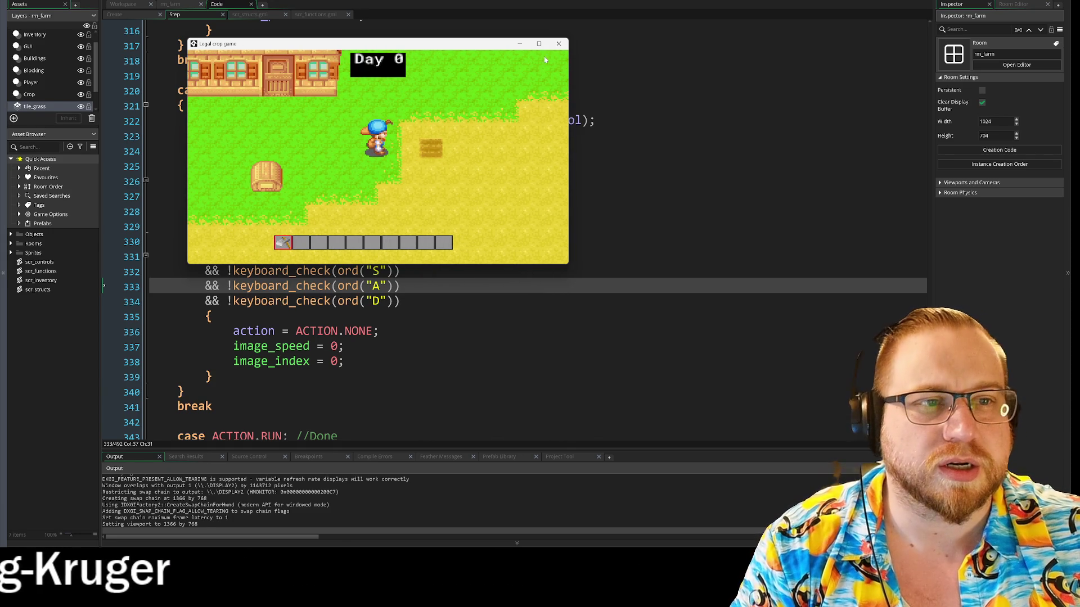
click(560, 44)
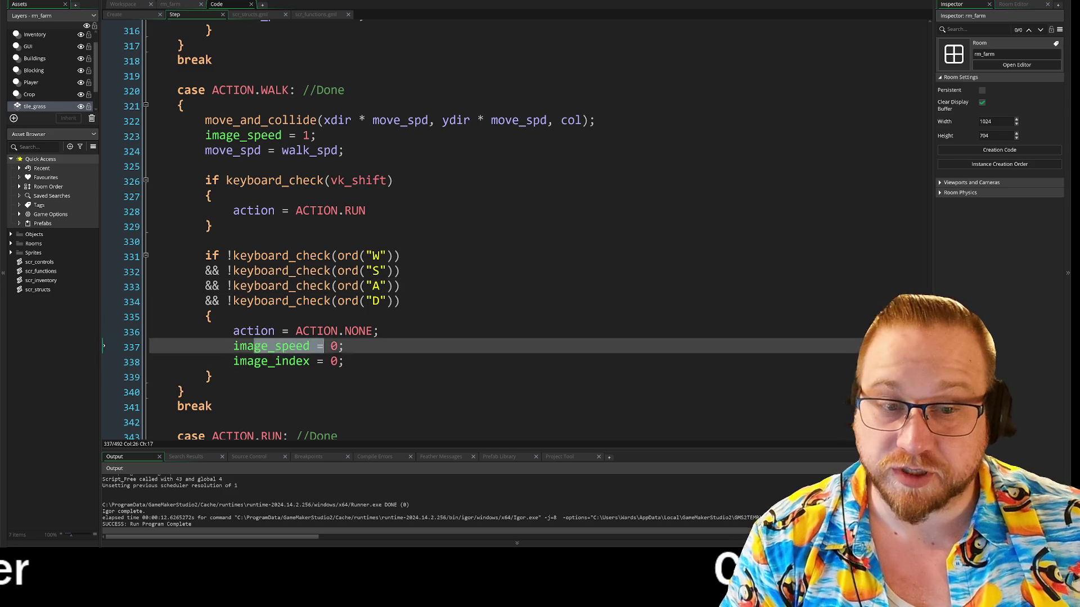
Step: Delete the image_speed = 0 lines from the LEFT and RIGHT direction cases
click(343, 361)
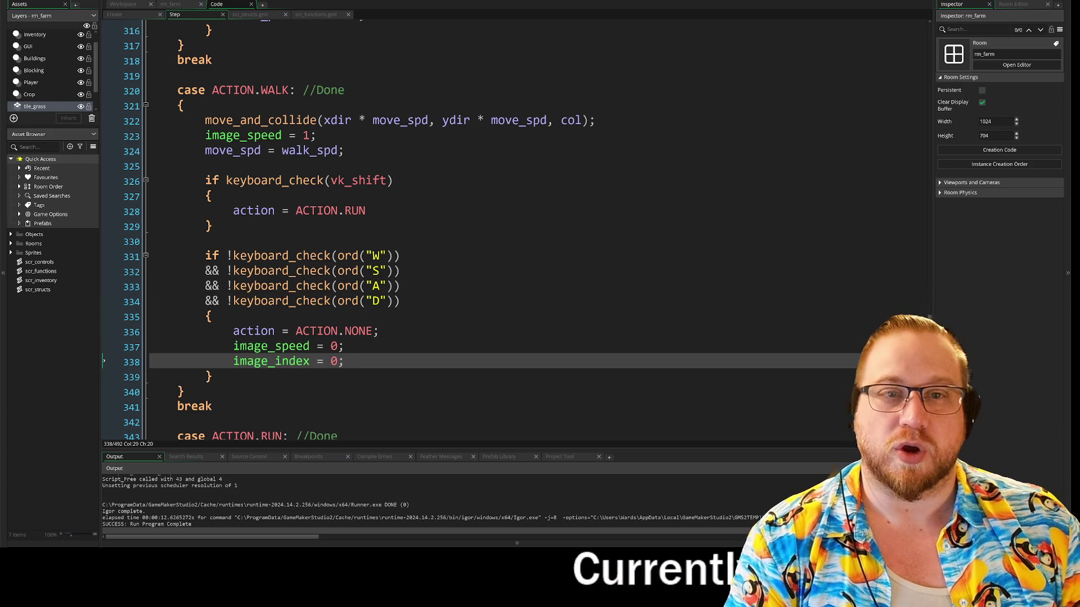
scroll(383, 216, up, 10)
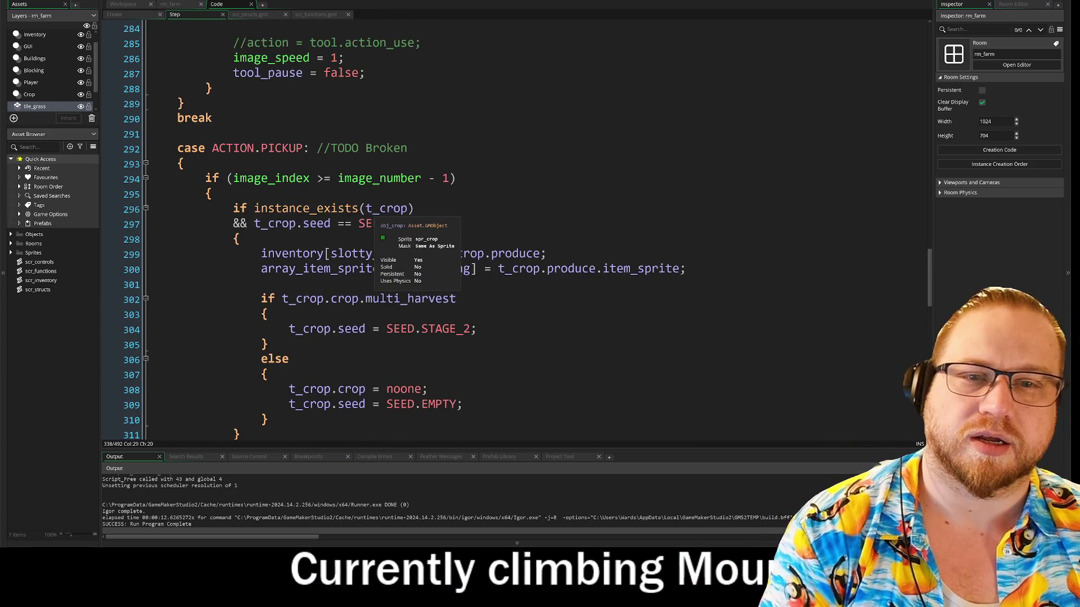
scroll(383, 225, up, 7)
scroll(450, 225, up, 15)
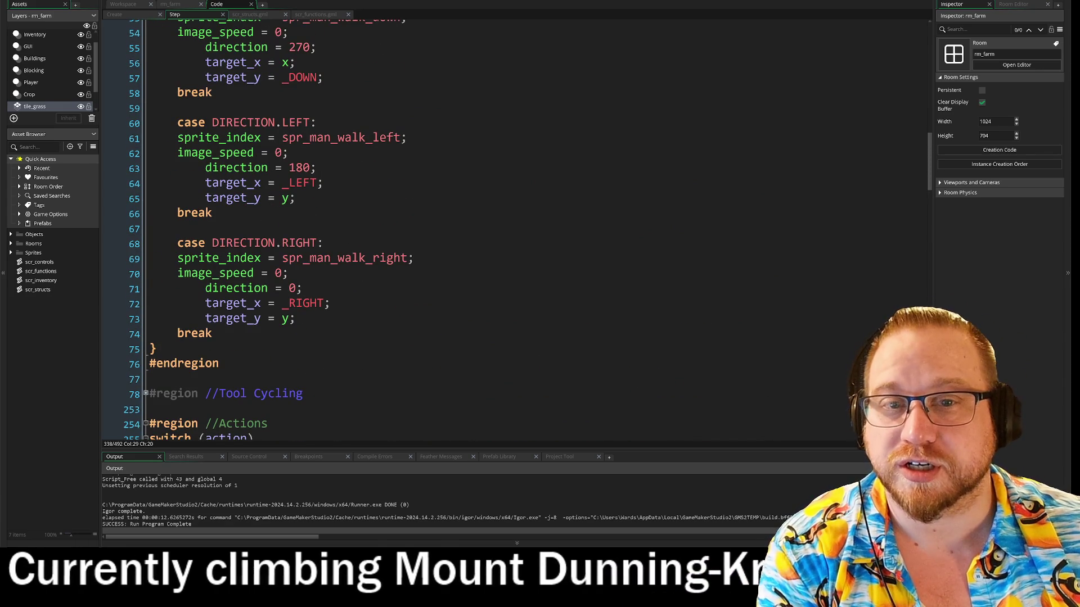
click(104, 153)
key(BackSpace)
key(BackSpace)
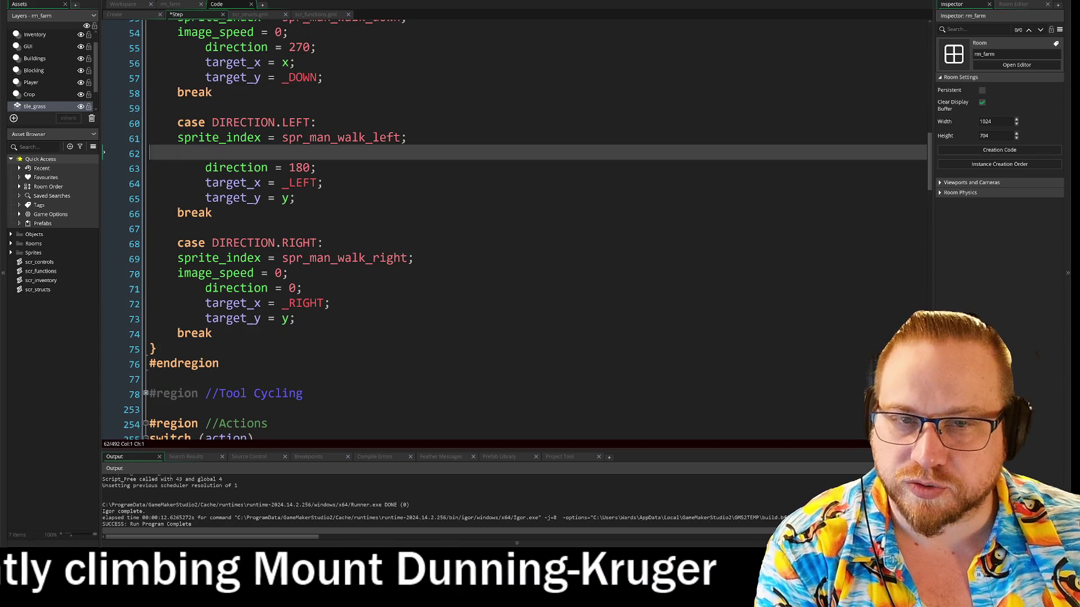
click(95, 258)
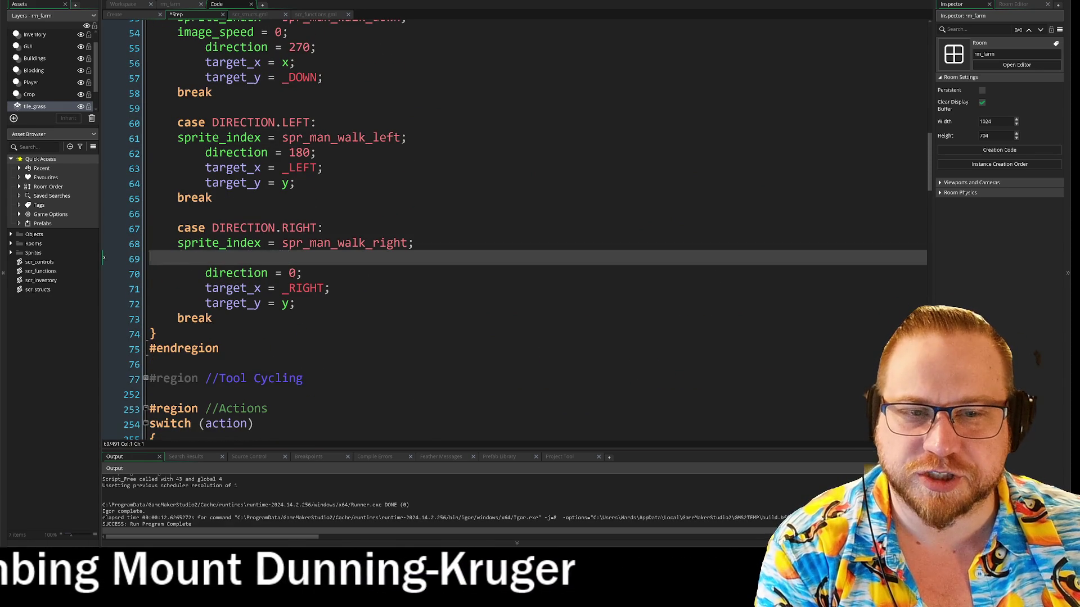
key(BackSpace)
Step: Delete the image_speed = 0 lines from the DOWN and UP cases, keeping direction = 270 intact
scroll(507, 225, up, 3)
click(289, 144)
key(Delete)
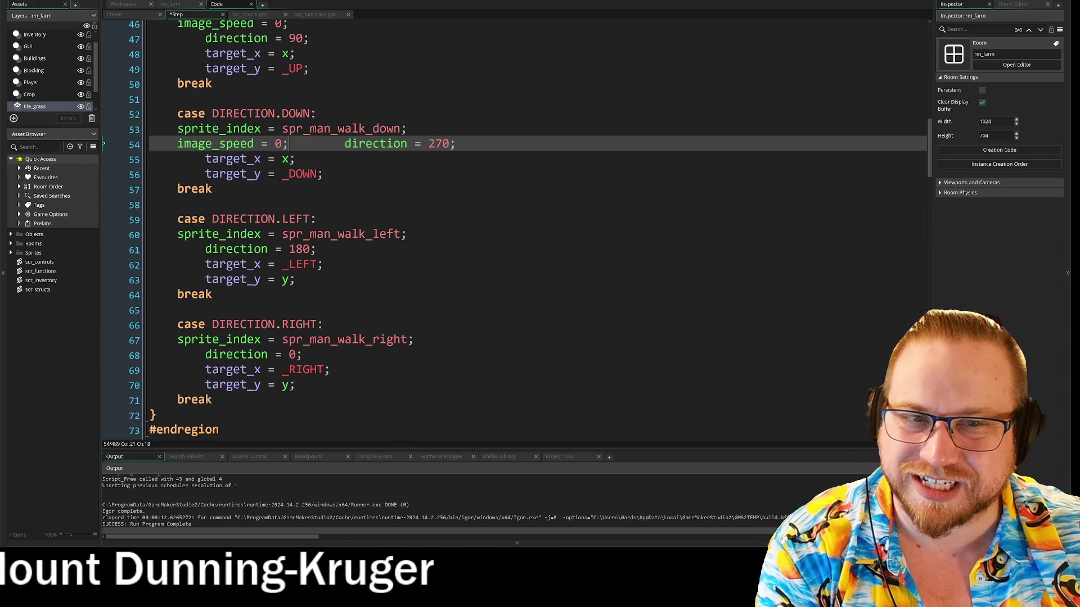
key(ctrl+z)
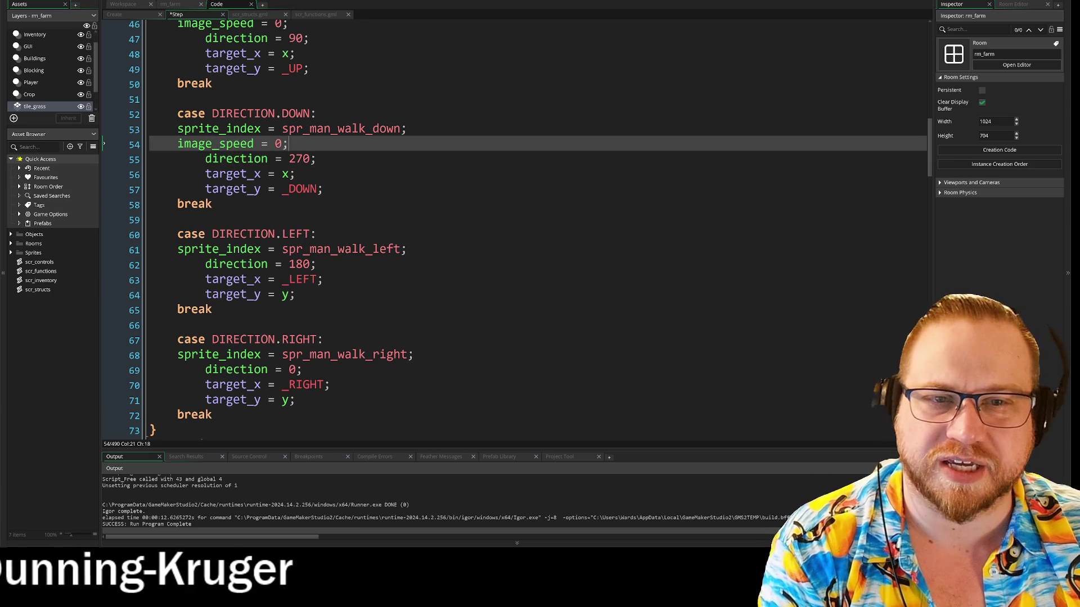
key(BackSpace)
scroll(122, 213, up, 4)
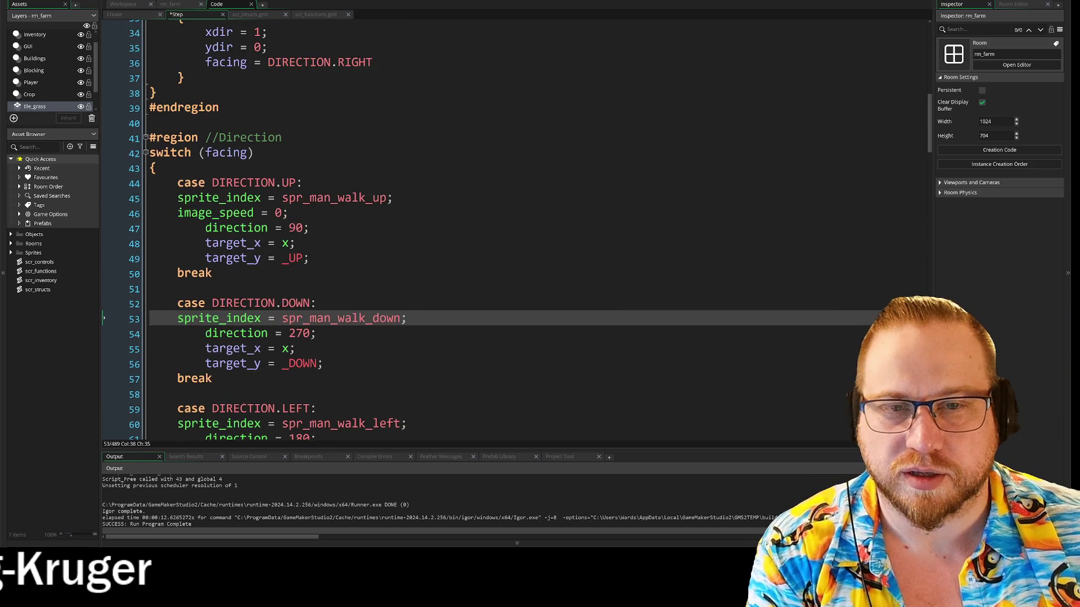
click(123, 212)
key(BackSpace)
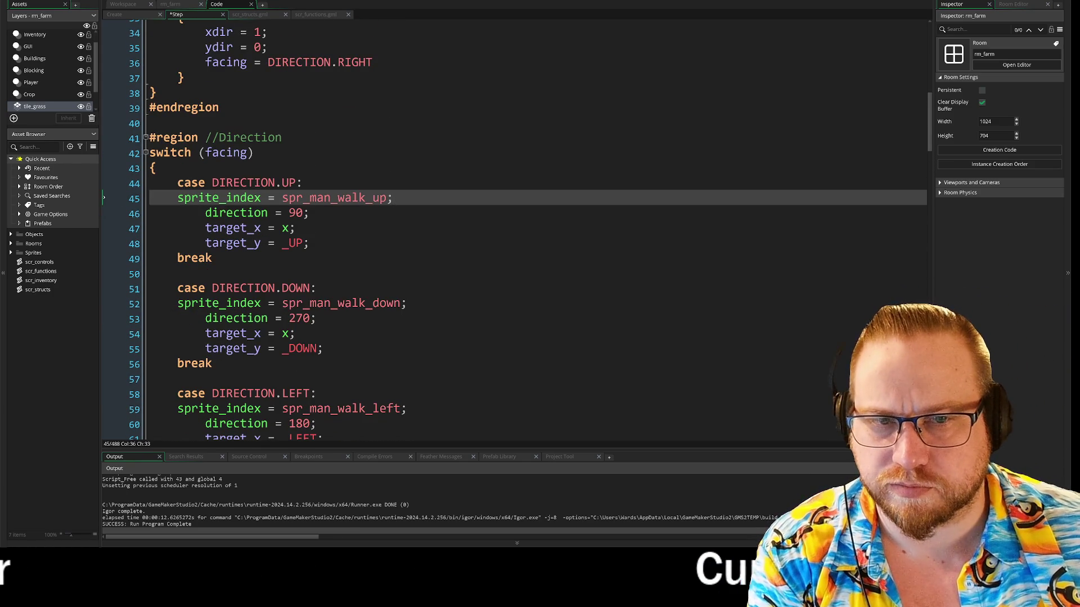
scroll(515, 225, up, 1)
scroll(529, 225, up, 7)
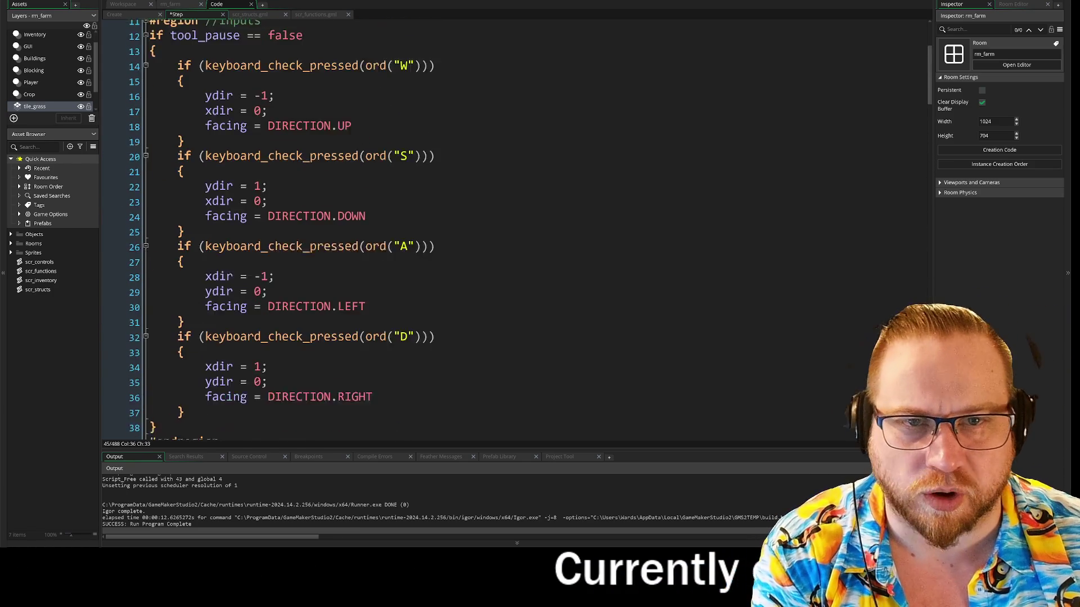
Step: Run the game, walk the farmer right hoeing a row of four soil plots, then close it
key(F5)
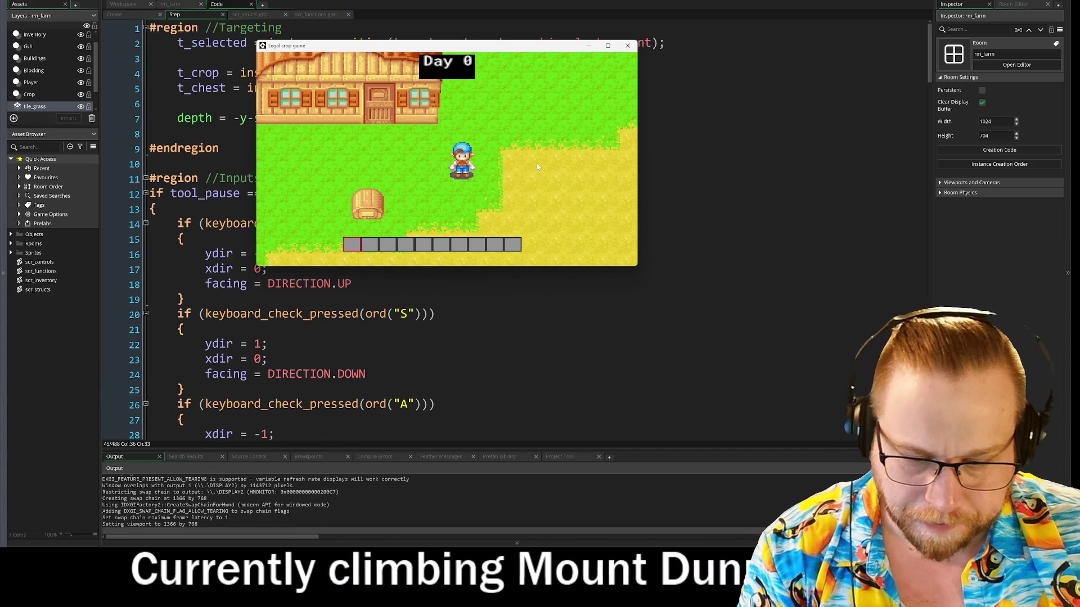
key(i)
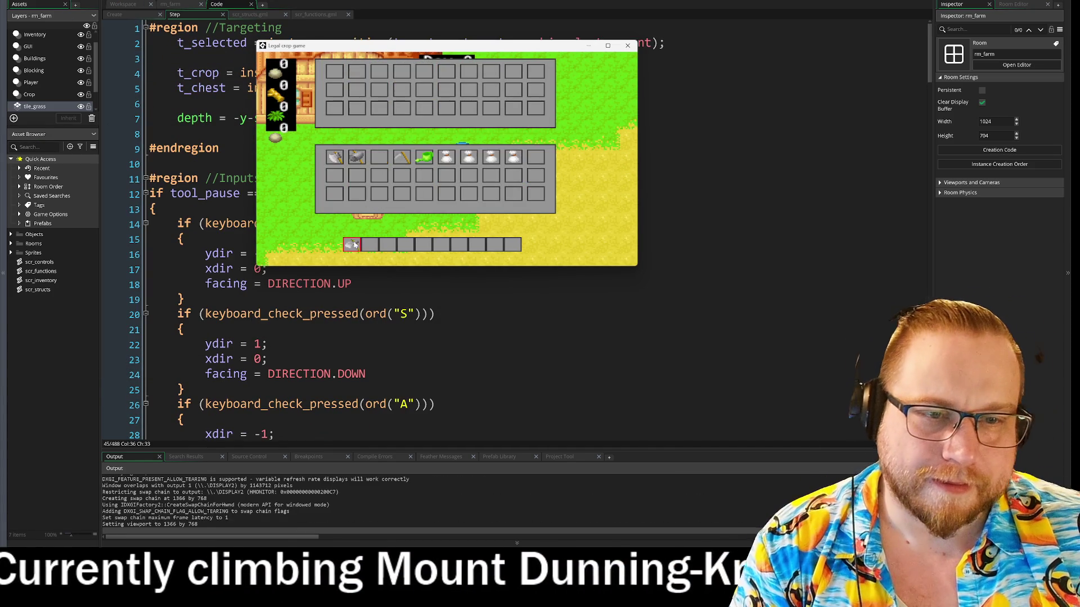
key(i)
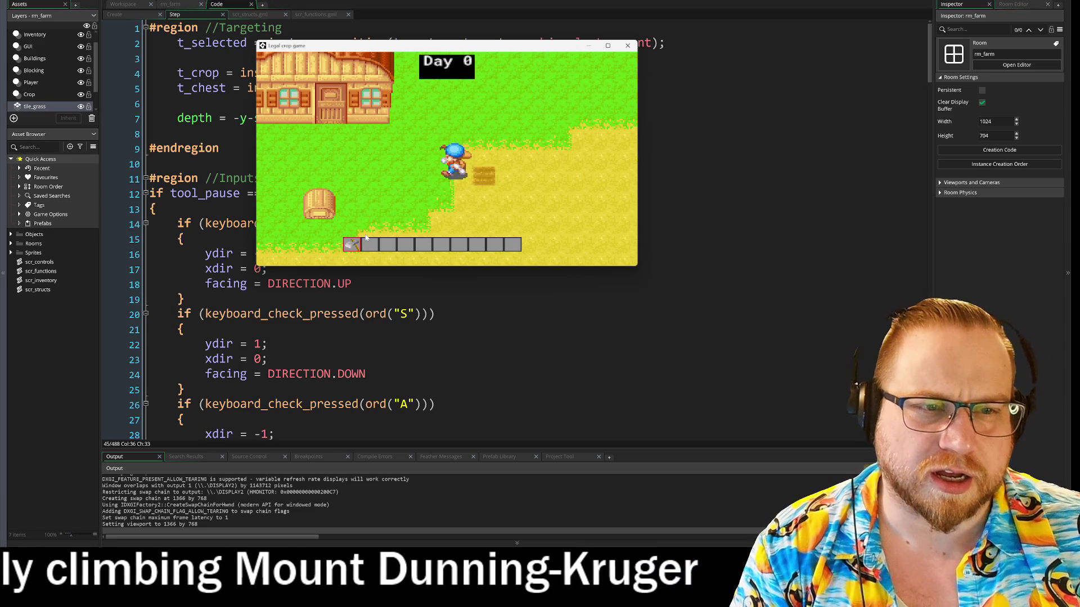
key(a)
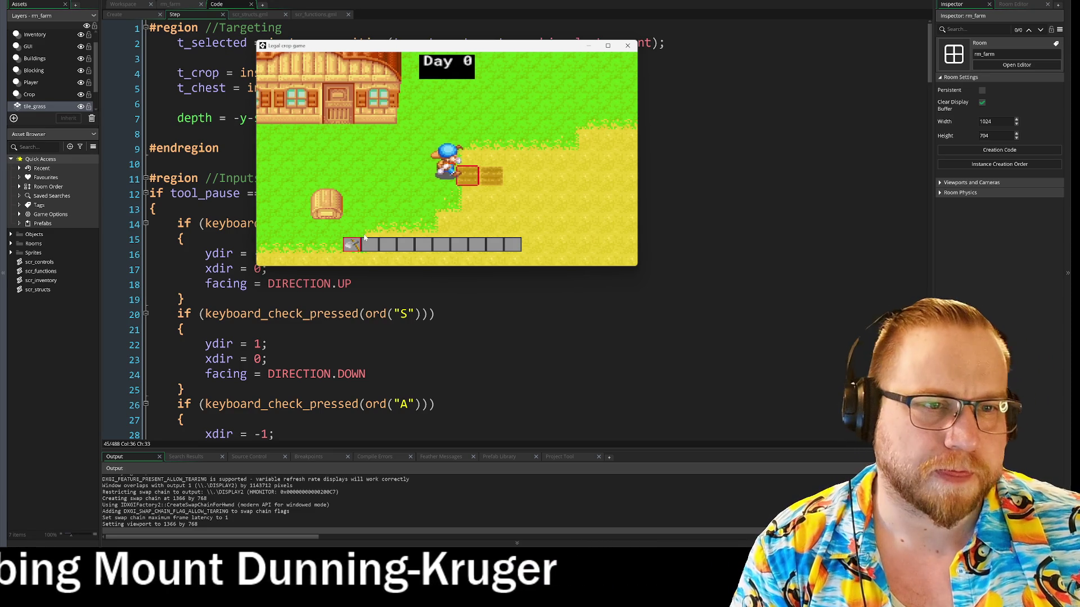
key(d)
key(d)
key(d)
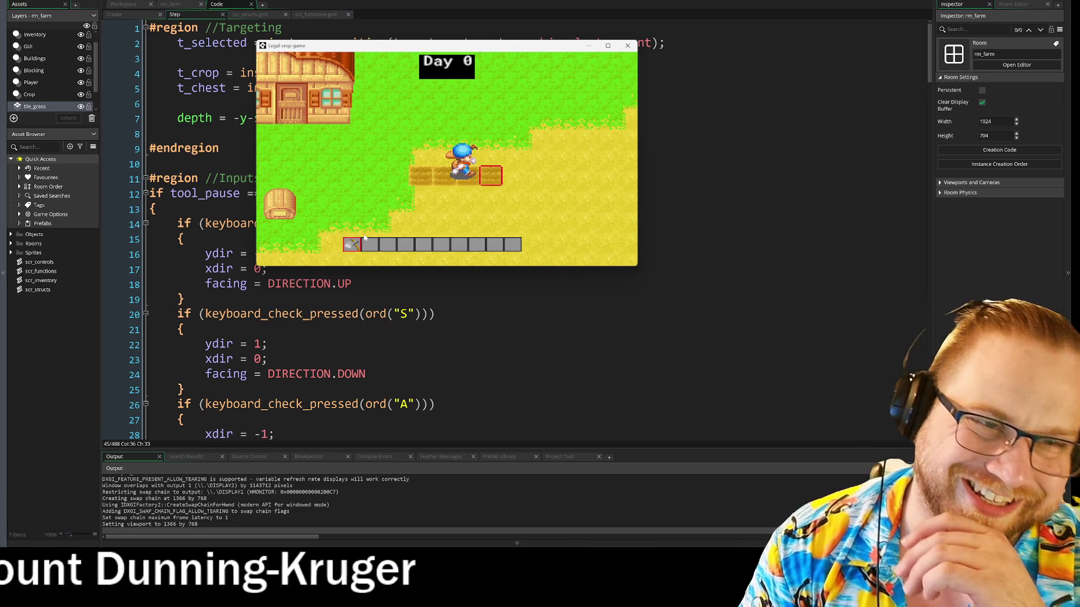
key(d)
key(d)
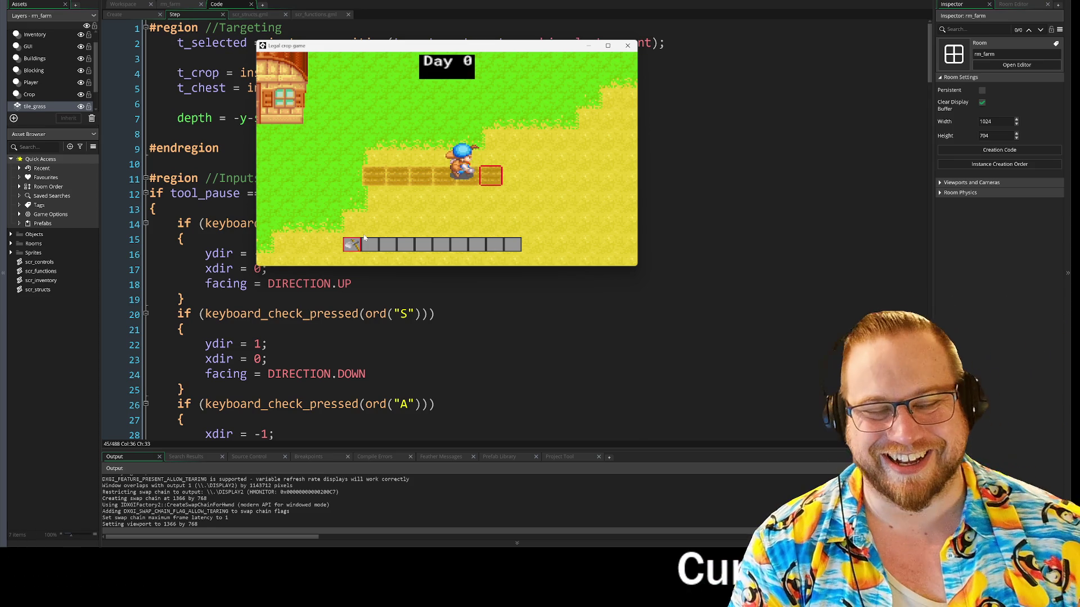
click(628, 46)
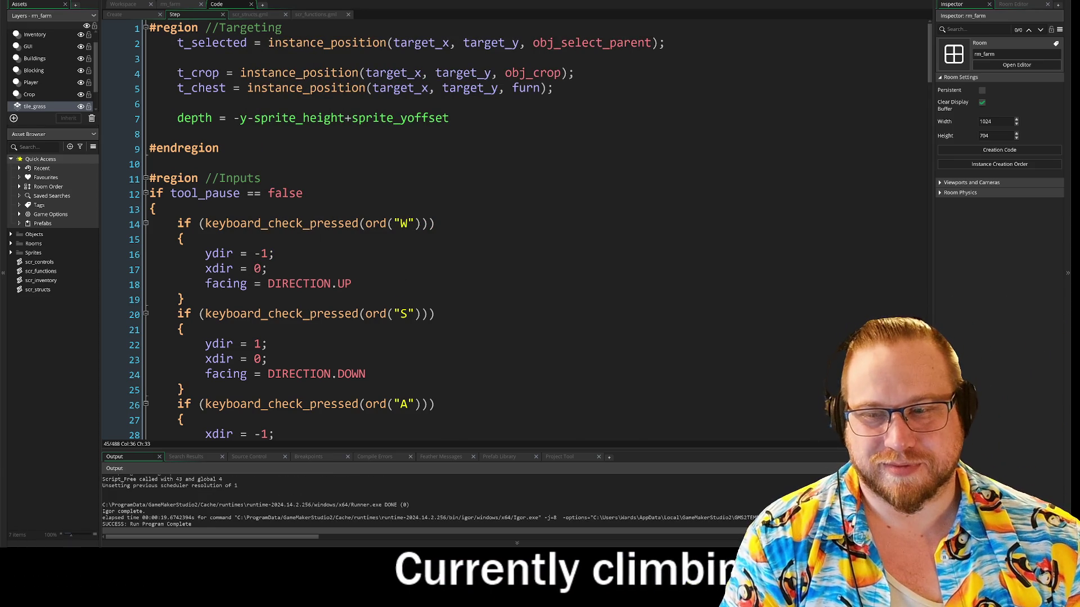
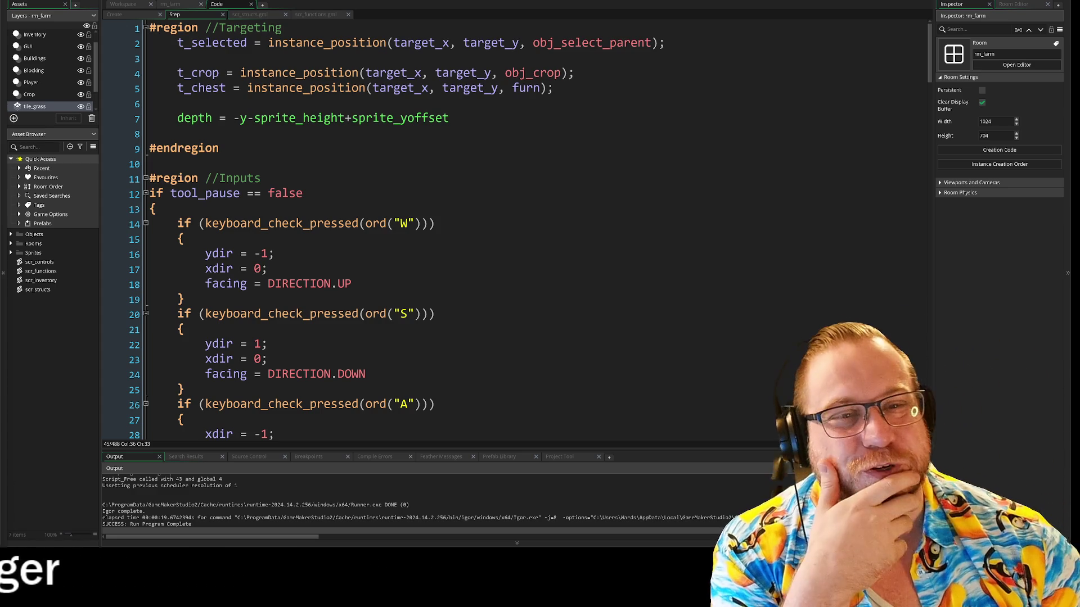
Step: Inspect the W block's facing = DIRECTION.UP, ydir and xdir lines
click(104, 268)
click(103, 283)
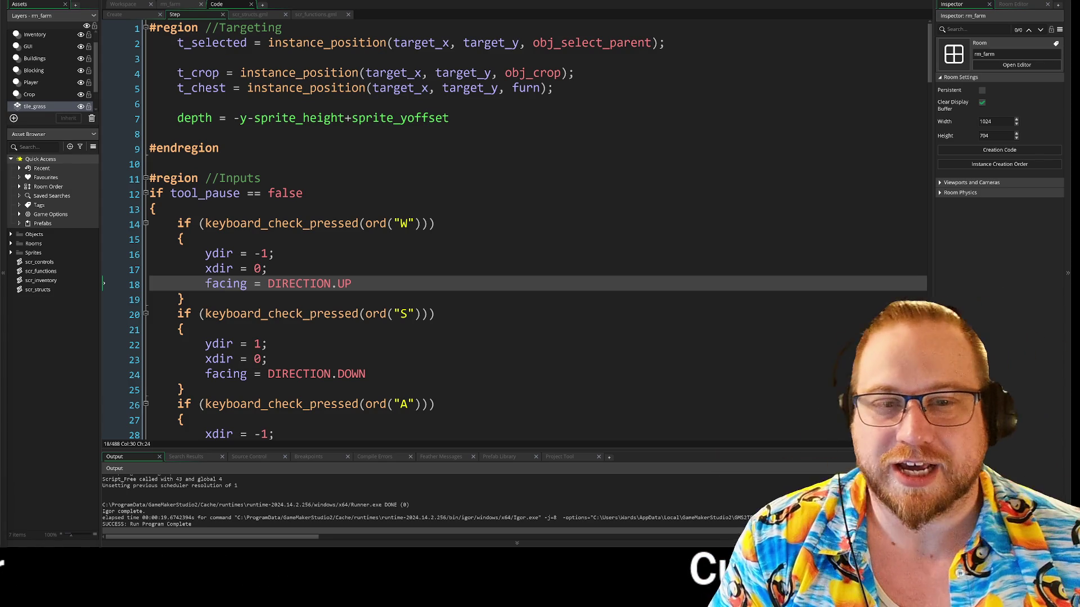
click(185, 239)
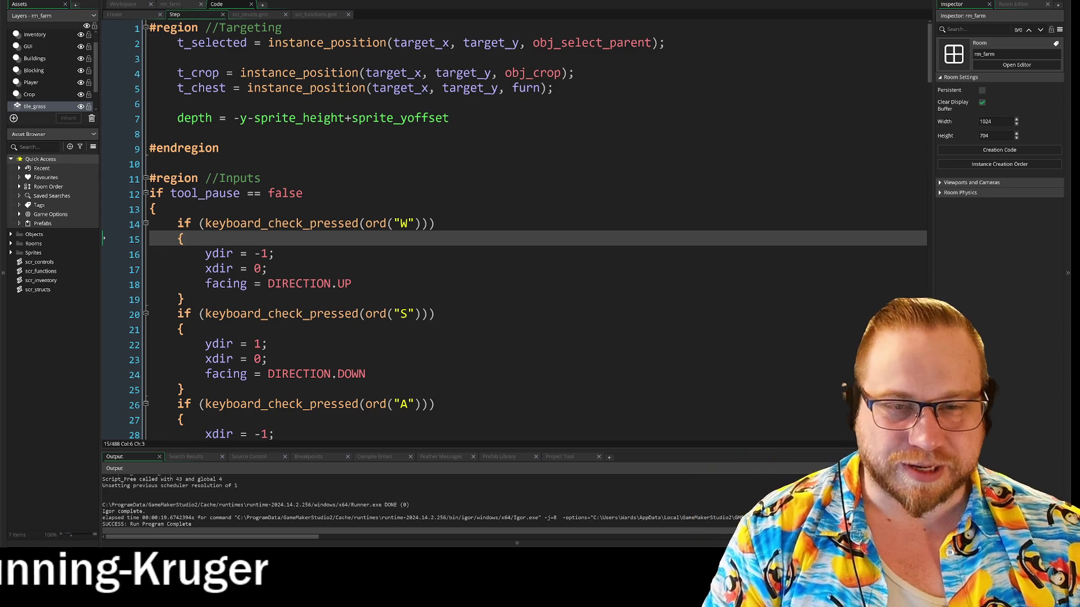
click(206, 284)
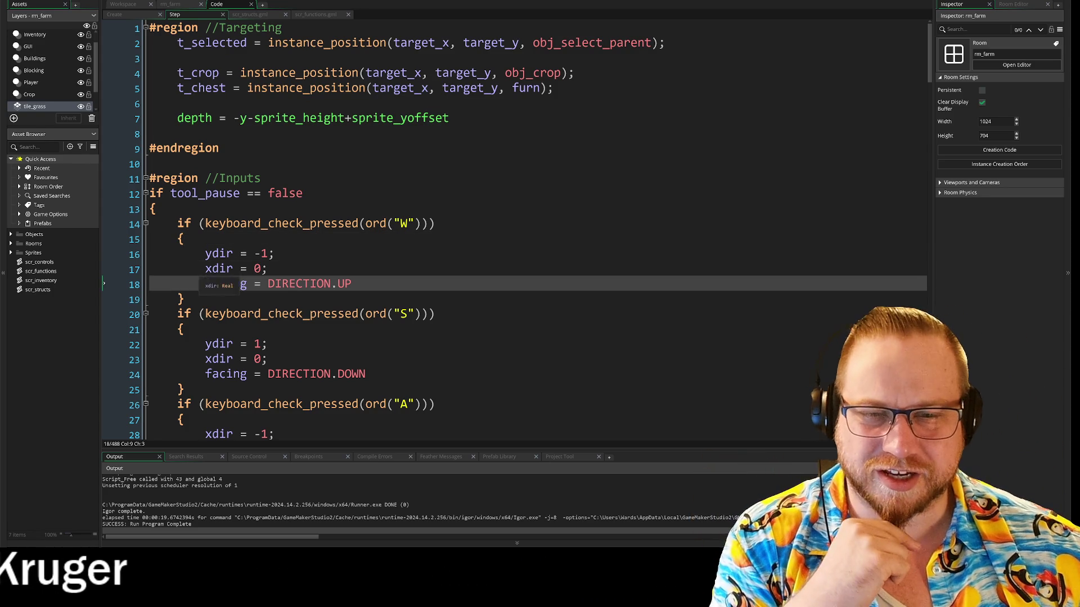
click(206, 254)
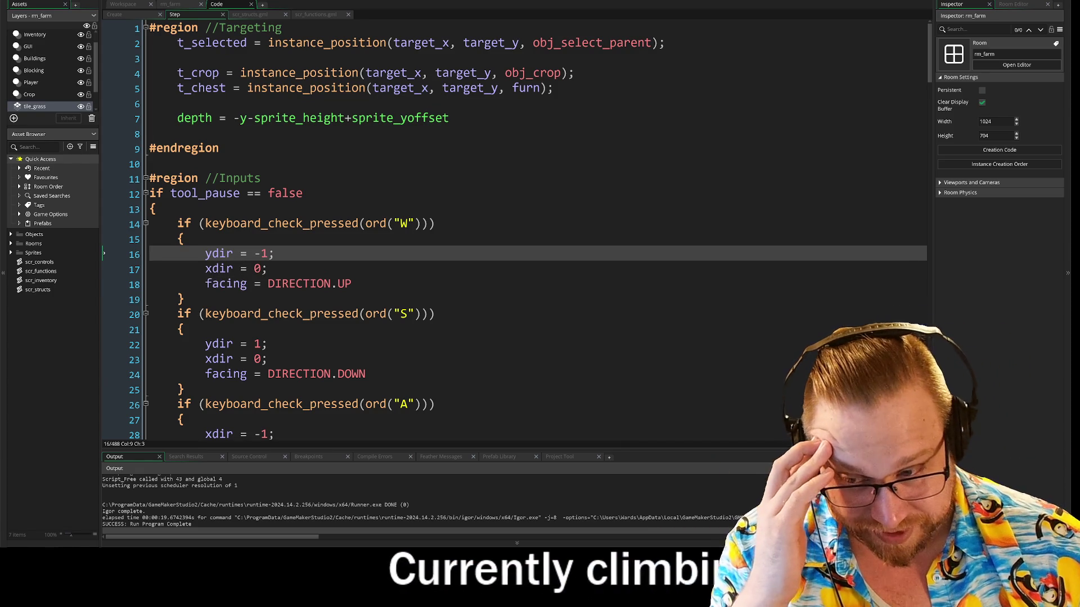
scroll(528, 230, down, 2)
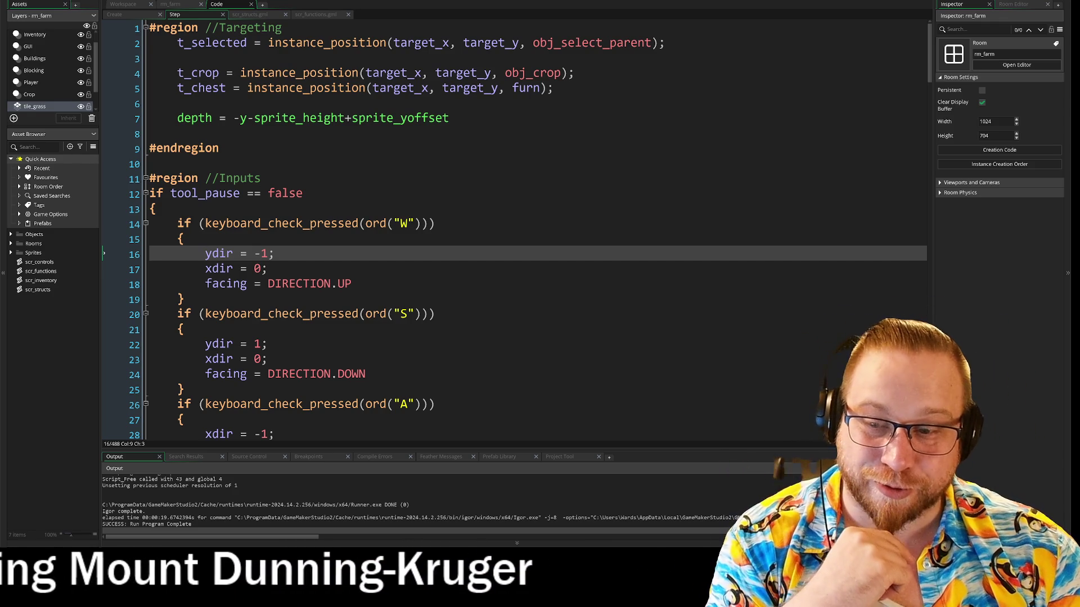
key(Up)
key(Down)
key(BackSpace)
key(Down)
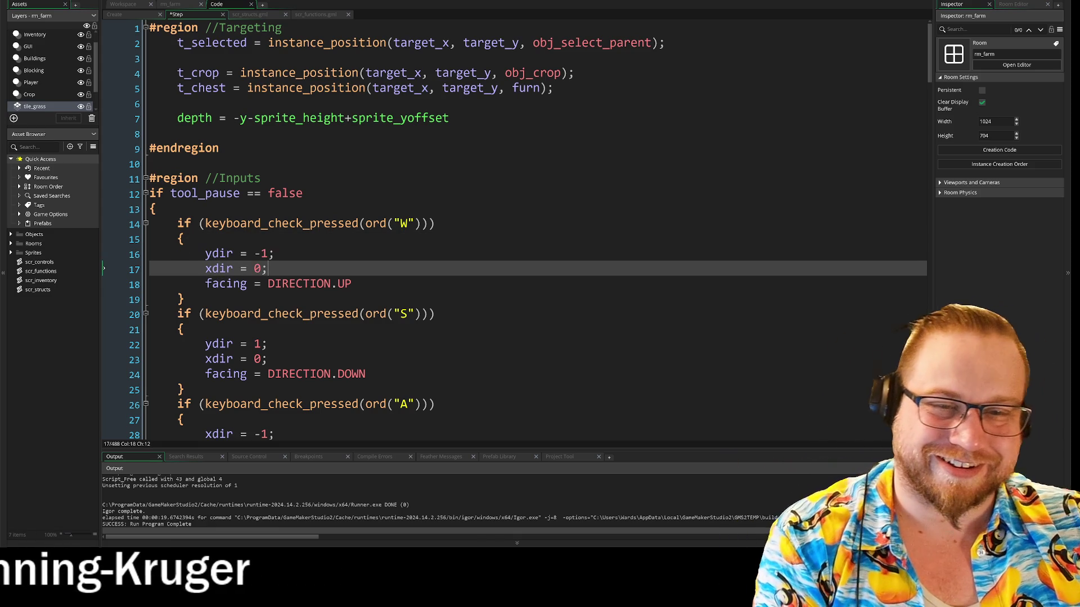
key(Up)
key(Up)
key(Down)
key(Down)
key(Down)
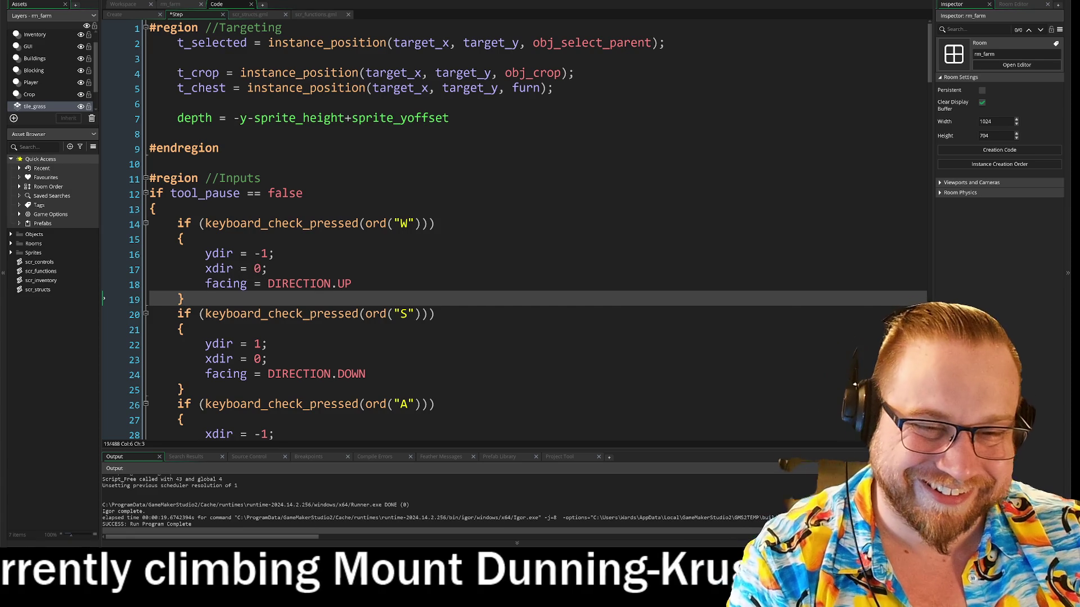
Step: Look over the S and A blocks, including the facing = DIRECTION.LEFT line
click(183, 329)
scroll(506, 225, down, 5)
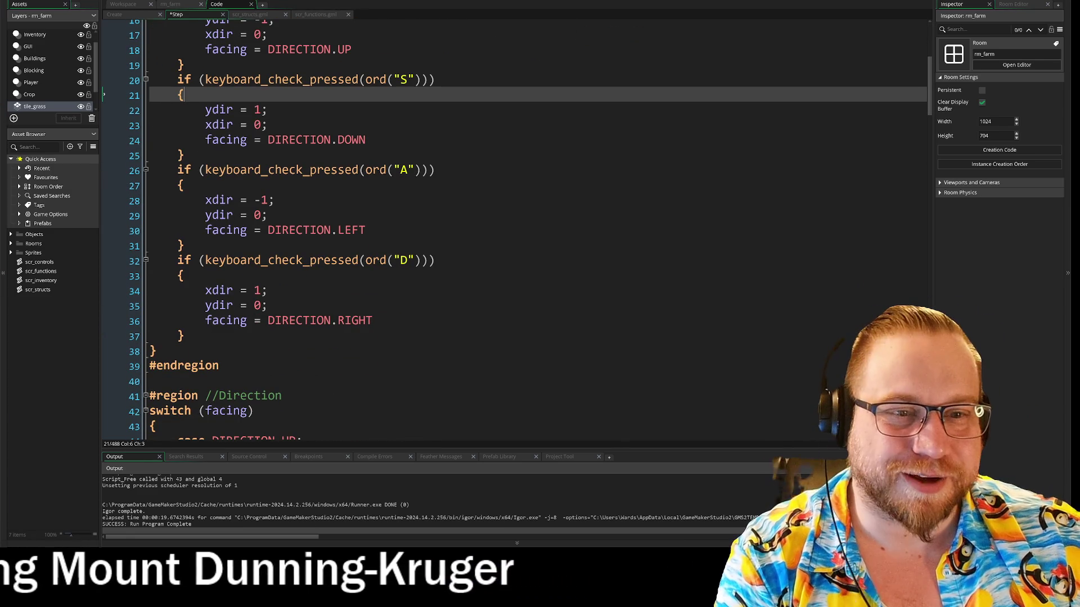
click(268, 216)
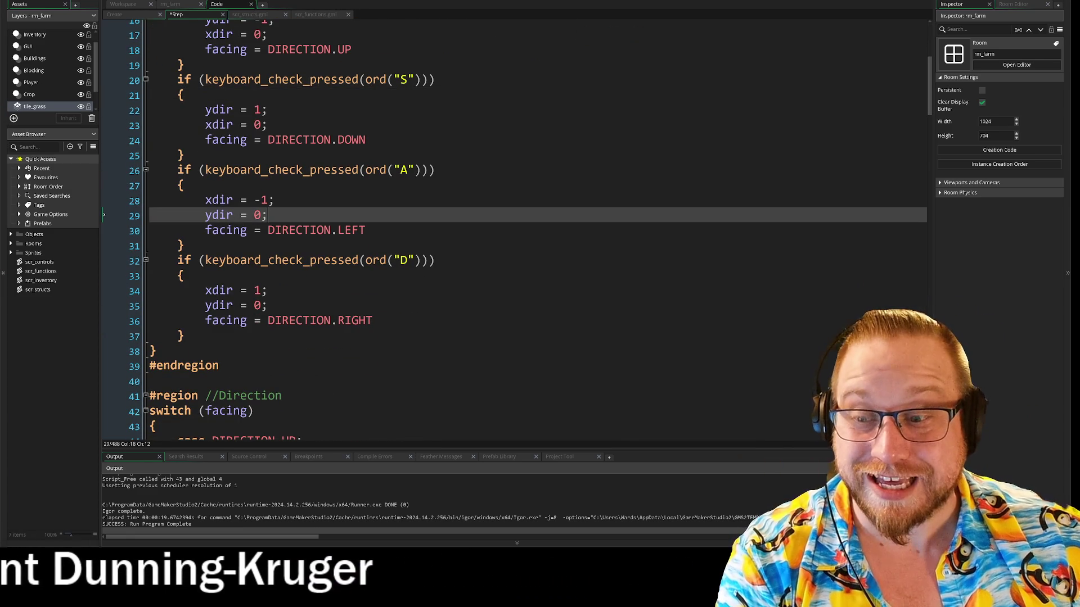
click(366, 230)
click(268, 215)
click(366, 230)
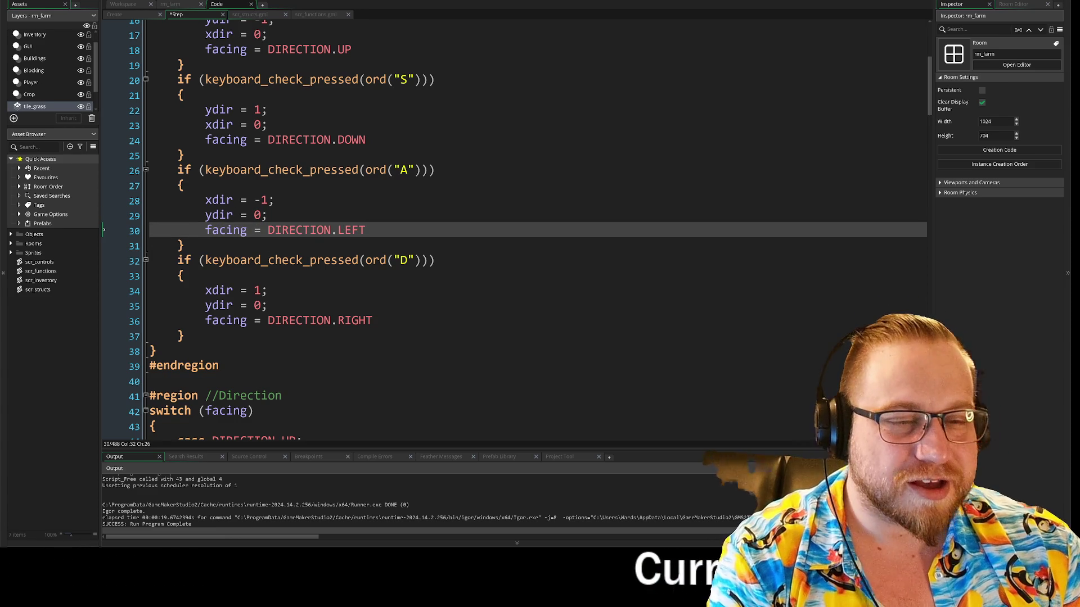
scroll(528, 249, down, 5)
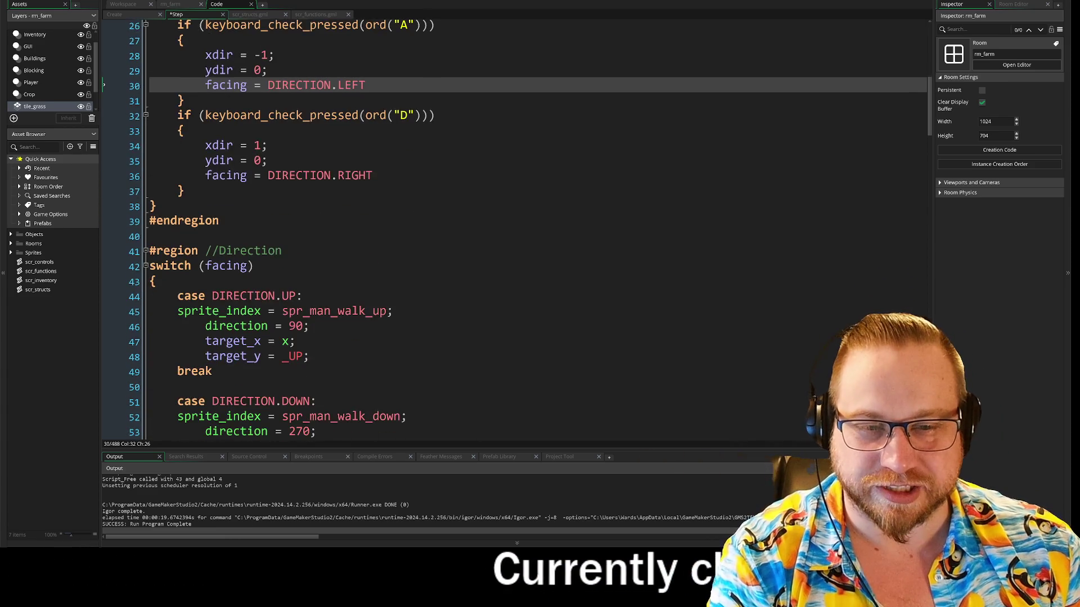
scroll(528, 248, down, 2)
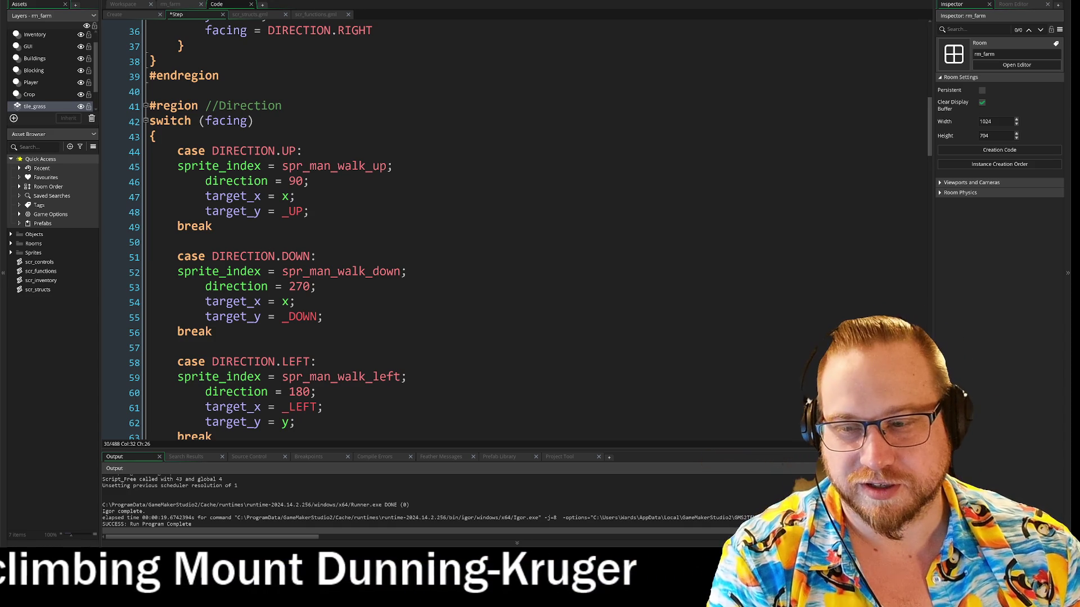
Step: Check the direction switch's UP, DOWN and RIGHT cases and their break lines
click(212, 226)
click(317, 257)
click(178, 241)
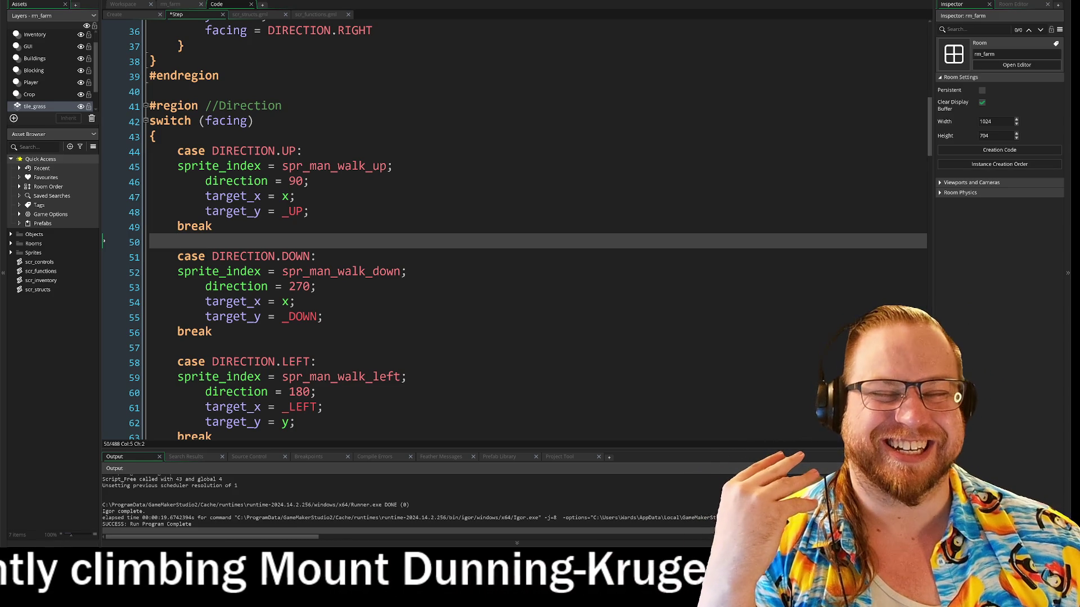
scroll(507, 225, down, 2)
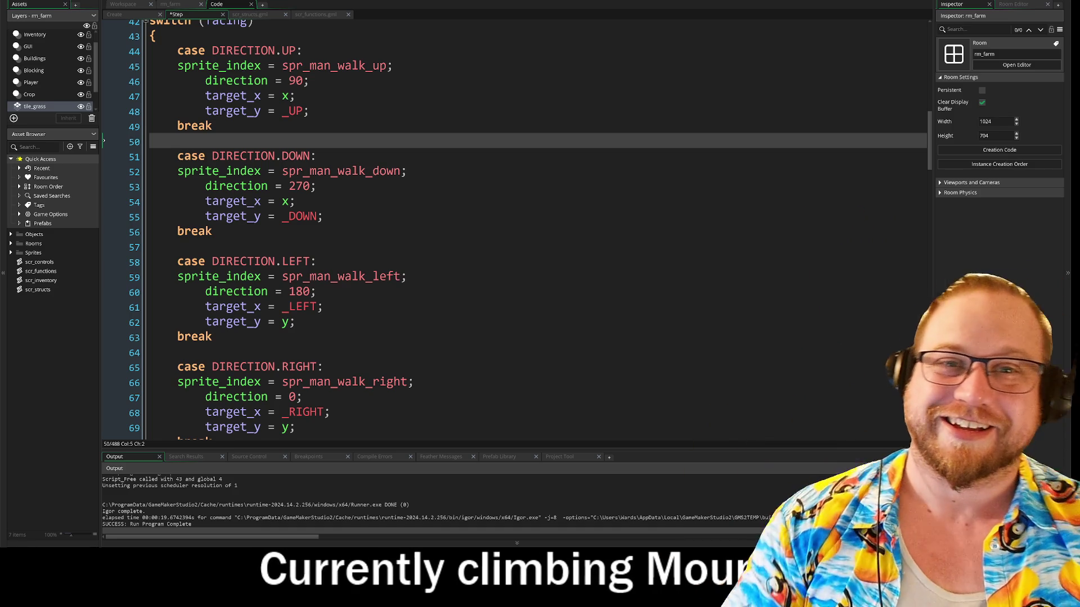
click(225, 216)
click(150, 247)
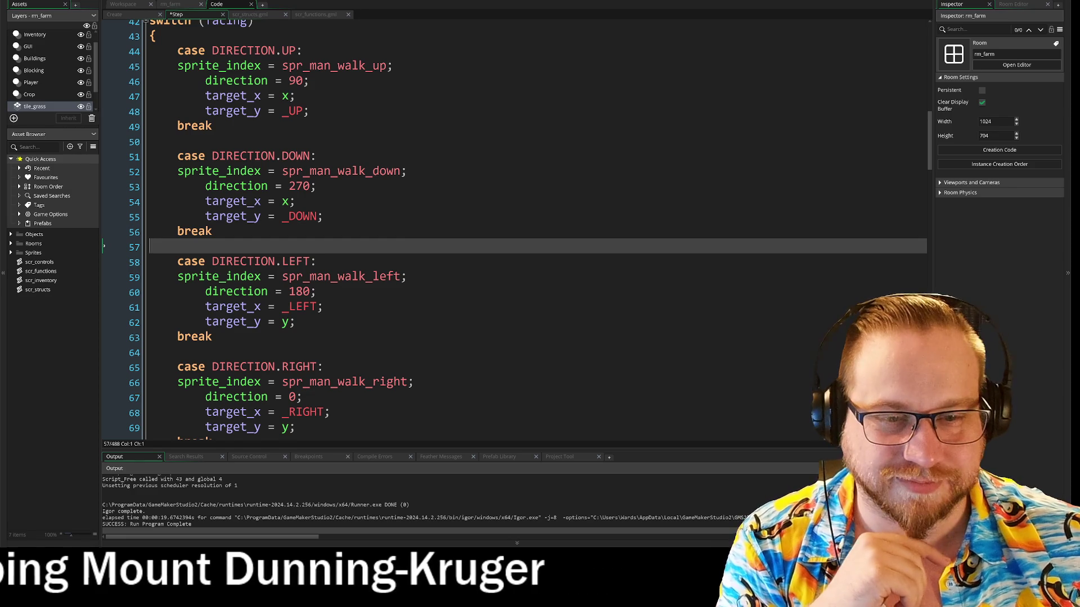
scroll(507, 225, down, 2)
scroll(506, 225, down, 3)
click(212, 316)
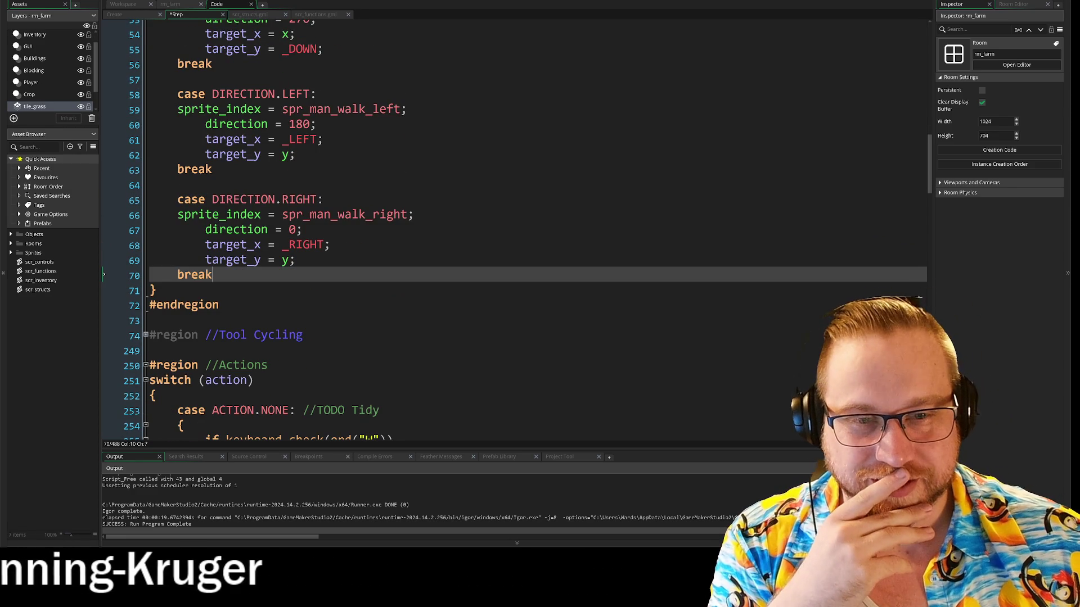
scroll(506, 225, up, 7)
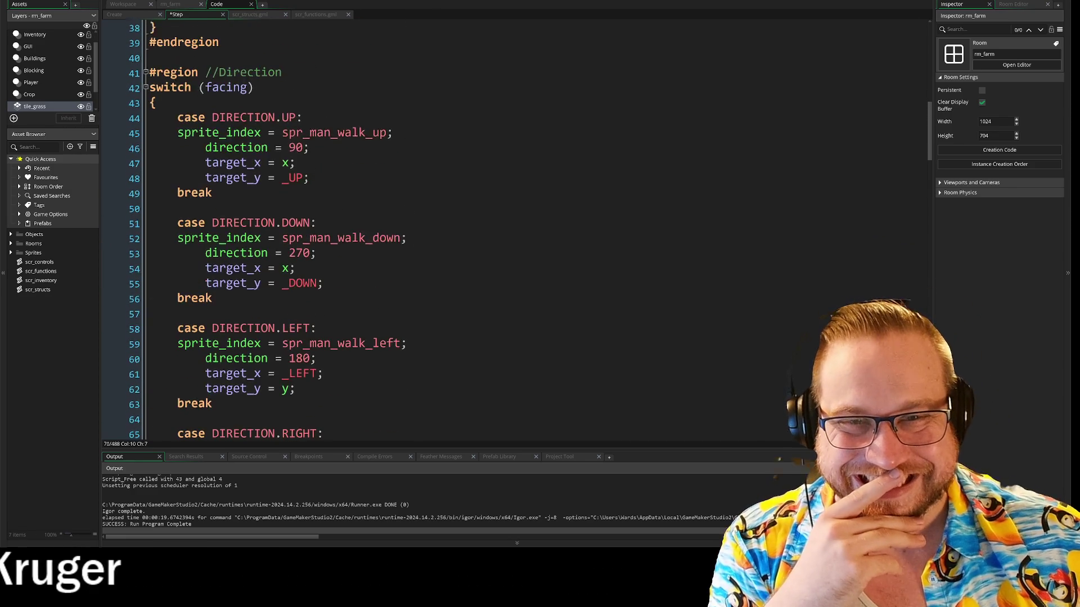
scroll(506, 225, down, 10)
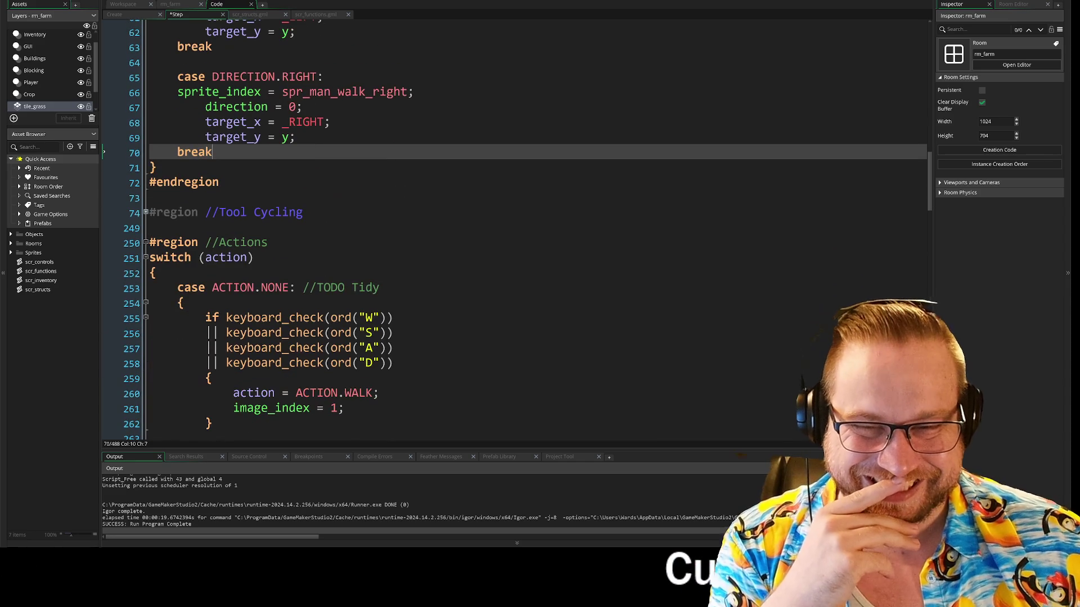
Step: Peek inside the Tool Cycling region, then fold it back up
click(145, 212)
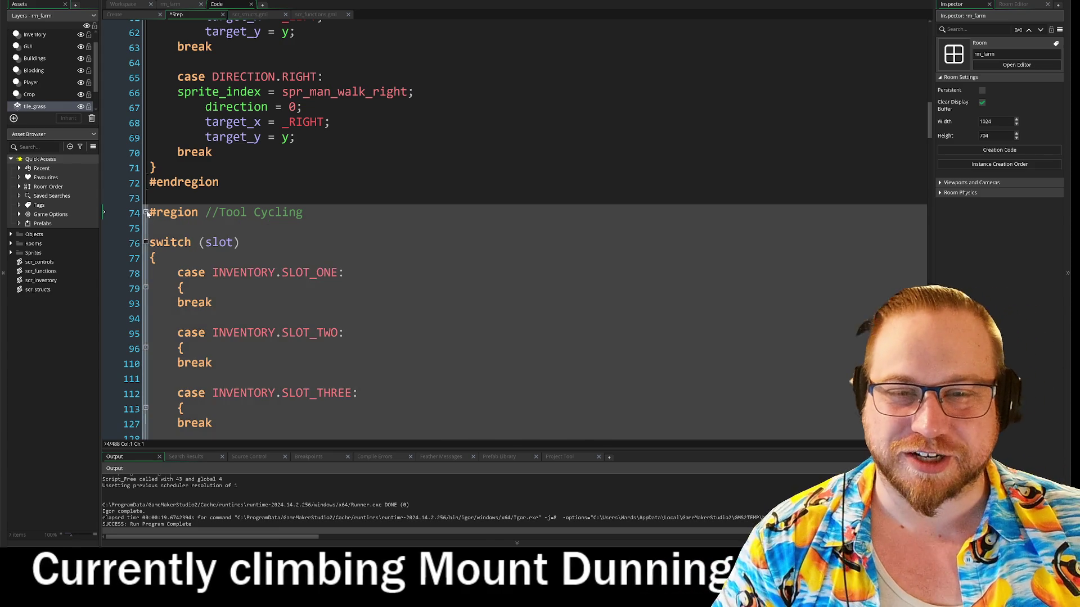
click(145, 212)
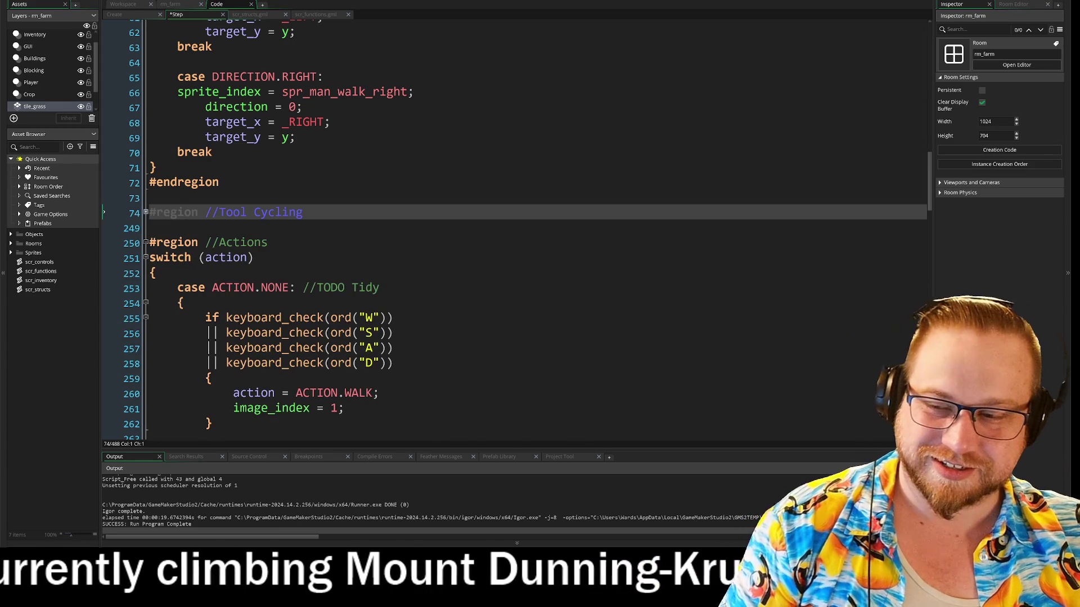
scroll(517, 231, down, 1)
scroll(517, 230, down, 4)
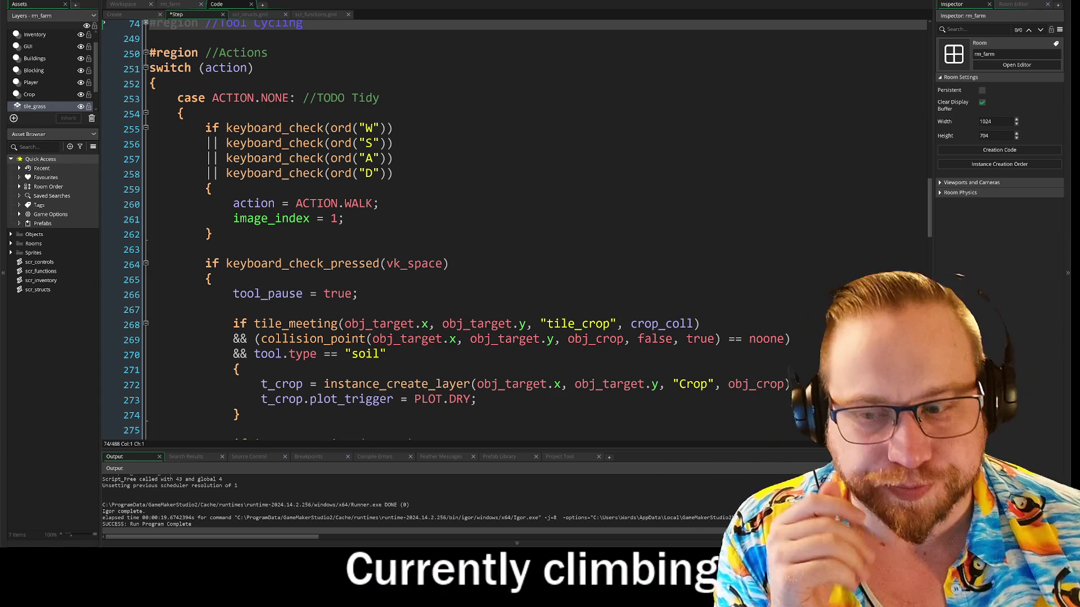
Step: Locate the space-key check on line 264 and the D key check on line 258
scroll(506, 225, down, 2)
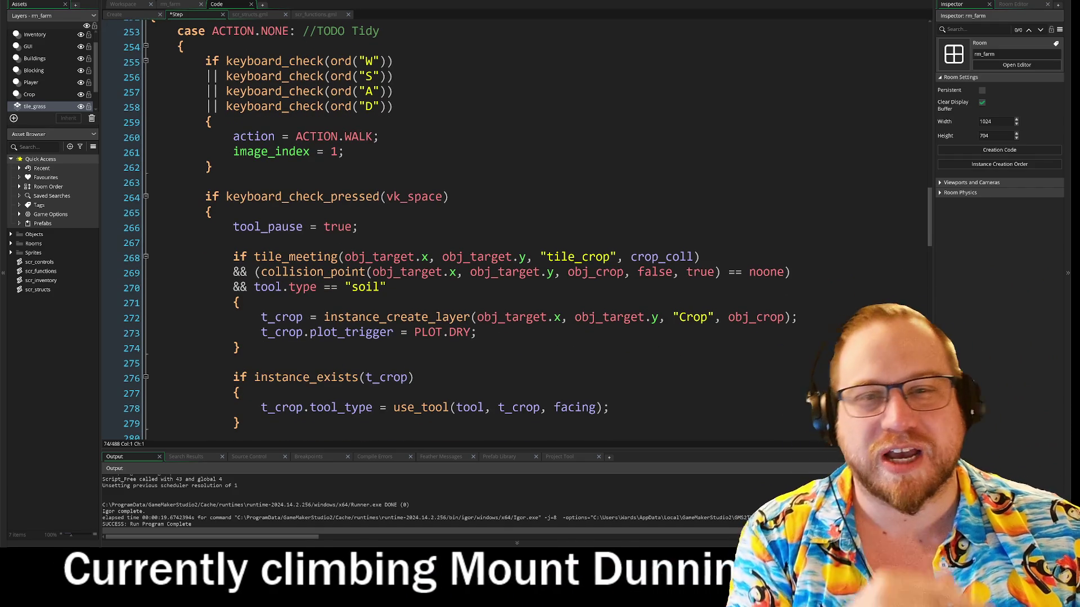
scroll(506, 225, down, 1)
click(450, 186)
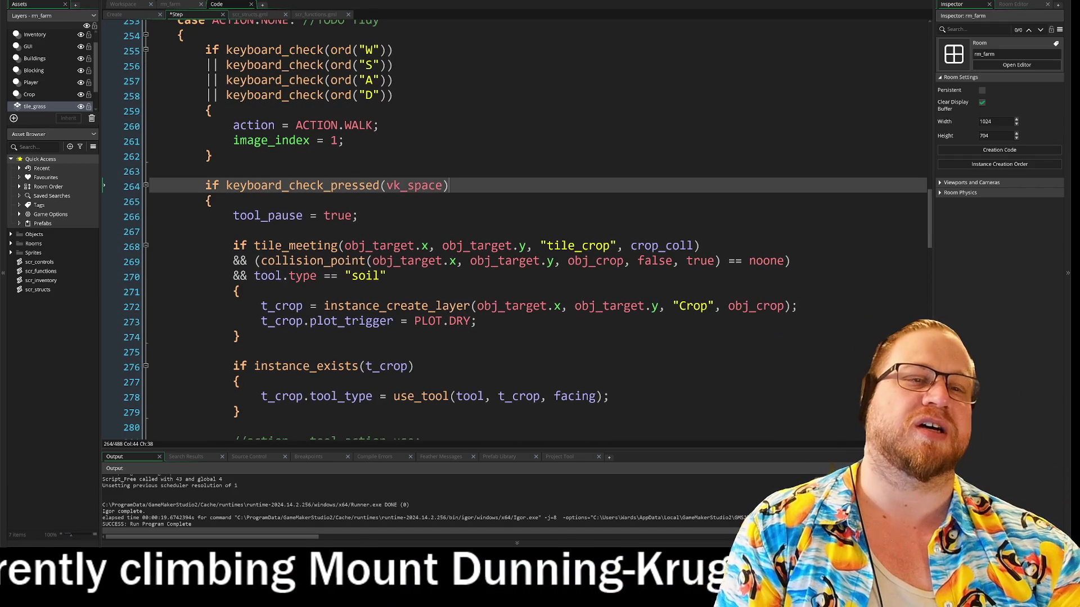
scroll(506, 225, down, 1)
scroll(506, 225, up, 2)
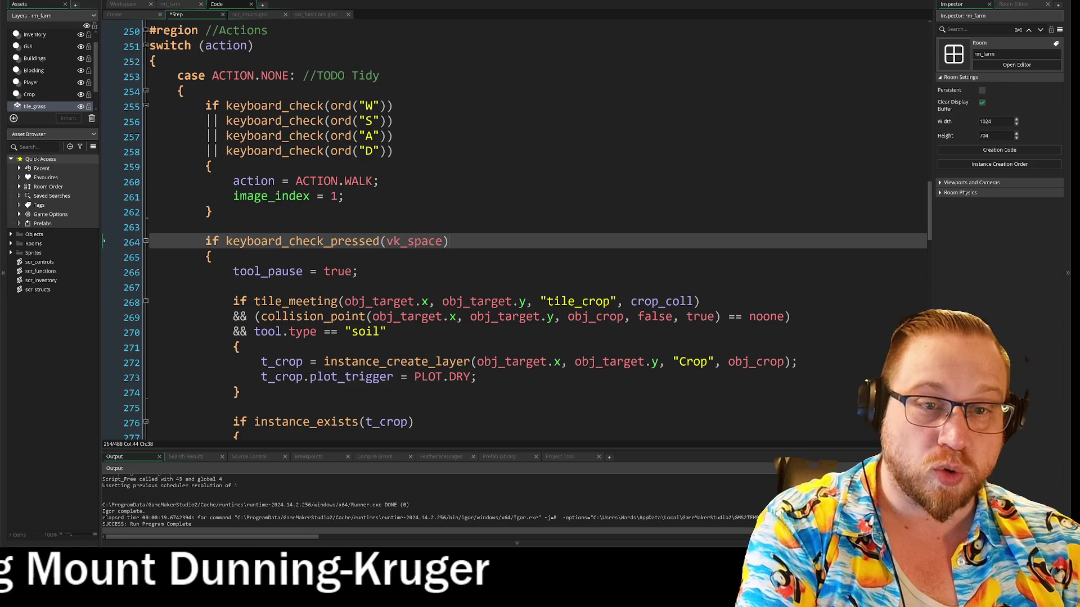
scroll(506, 225, down, 1)
scroll(506, 225, up, 2)
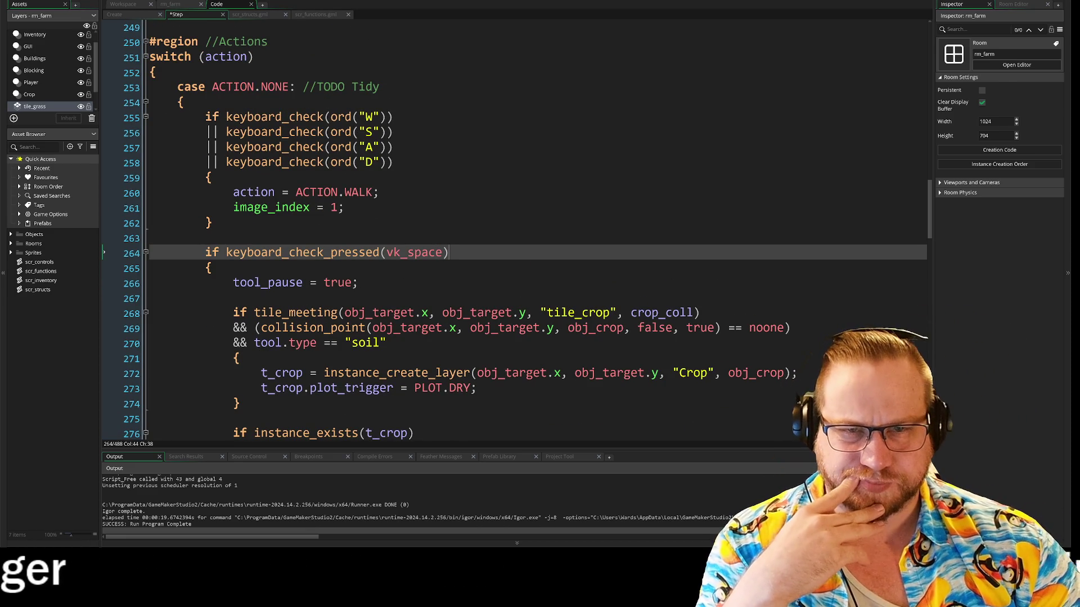
click(394, 162)
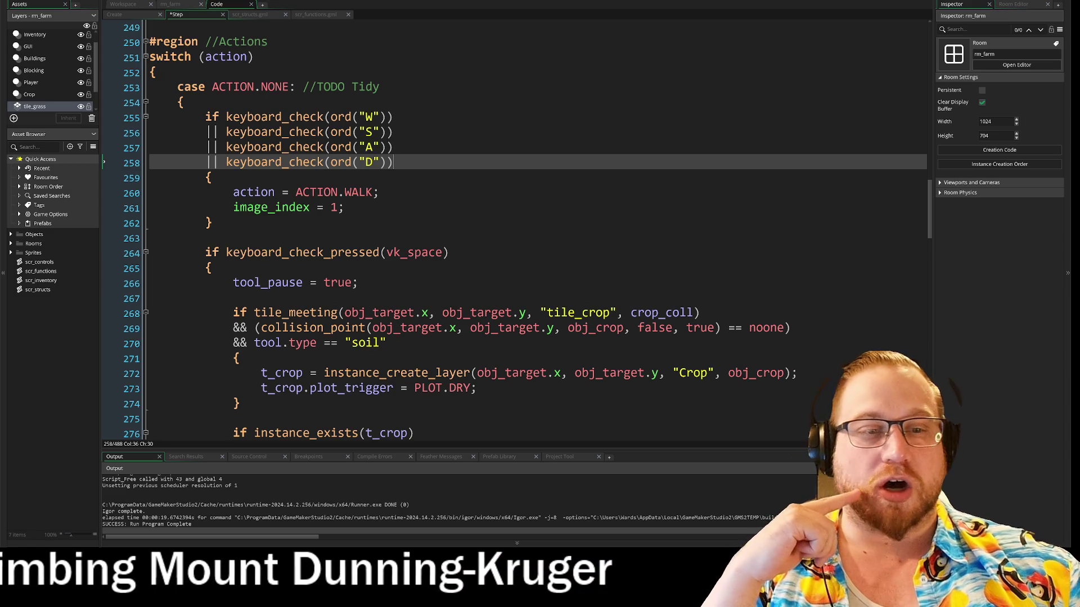
Step: Place the caret in the space-press block on line 265 and read the code below it
click(449, 253)
key(Down)
key(Down)
key(Down)
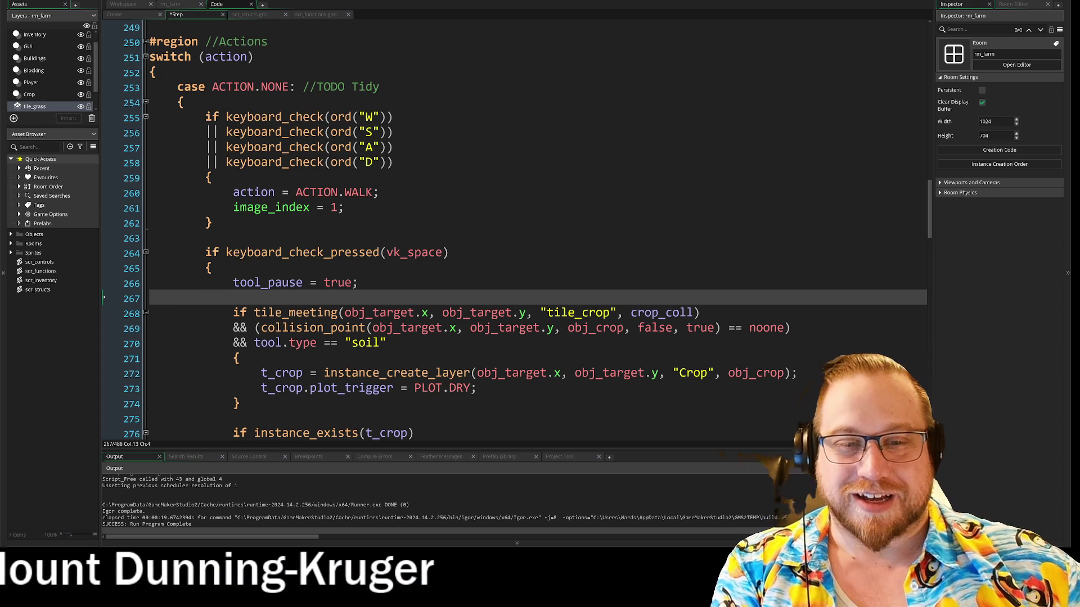
click(213, 257)
scroll(514, 337, down, 1)
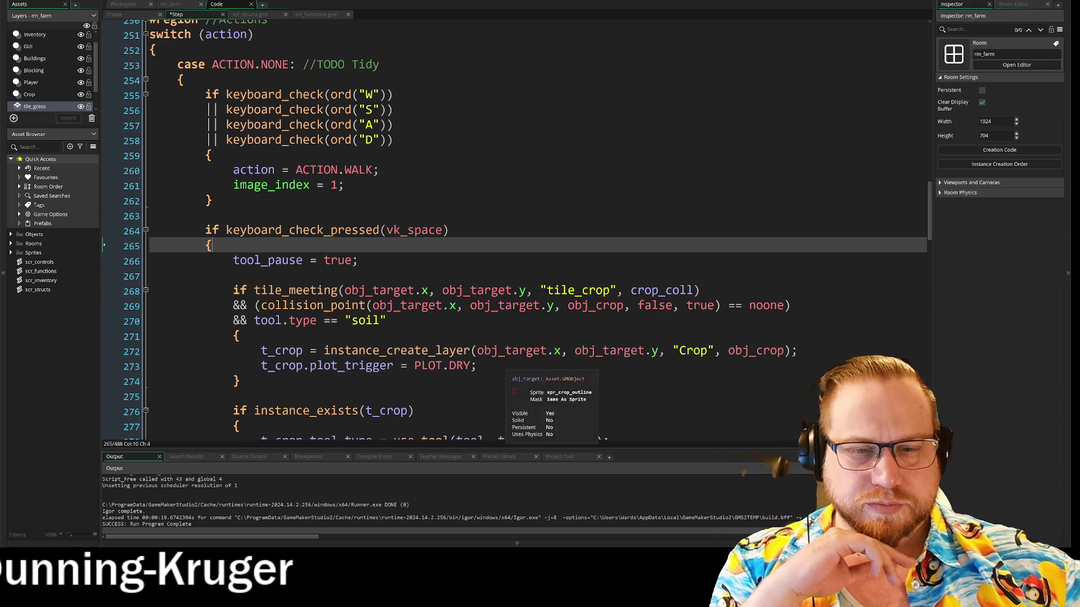
scroll(514, 231, down, 6)
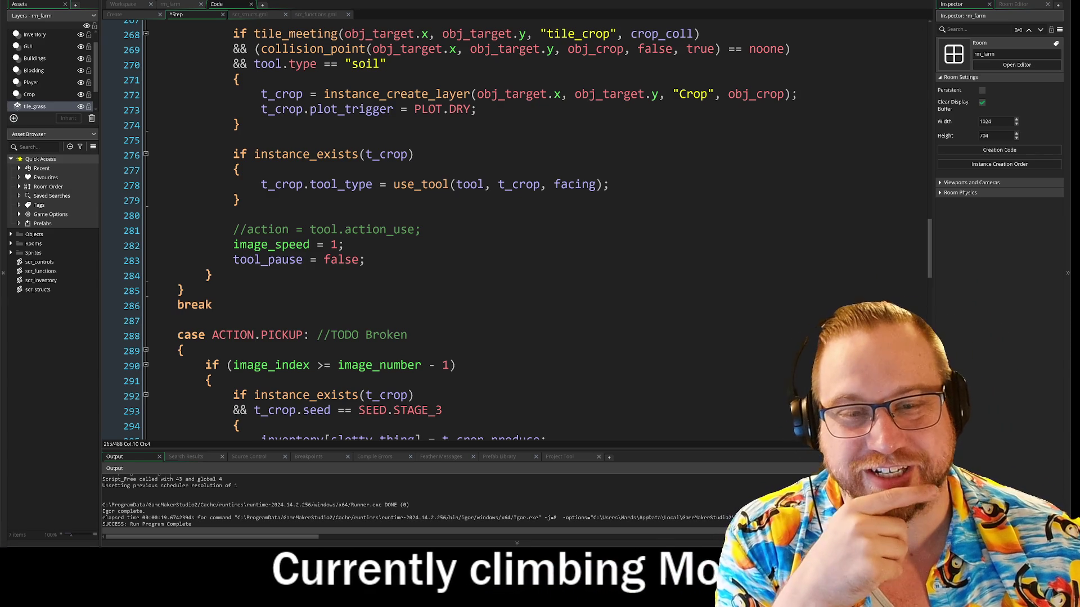
scroll(514, 231, up, 2)
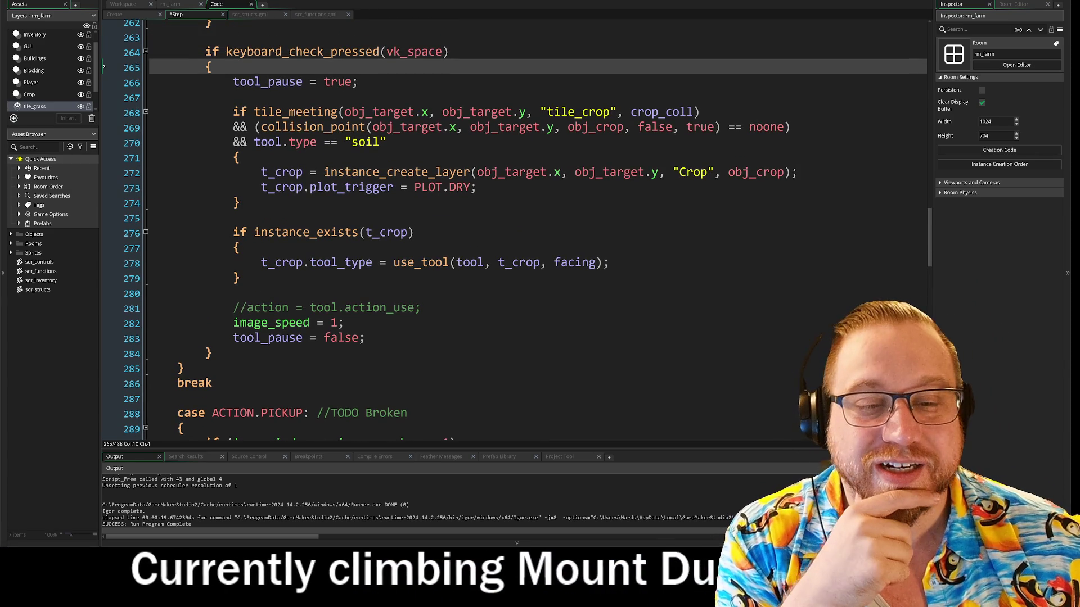
scroll(515, 230, down, 3)
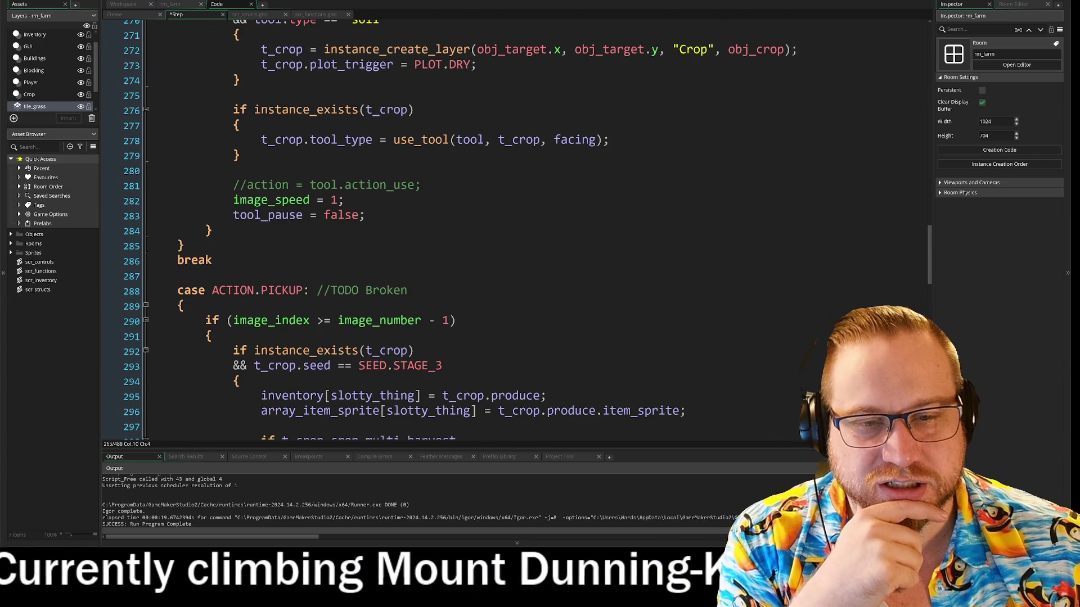
scroll(514, 230, down, 5)
scroll(515, 231, down, 6)
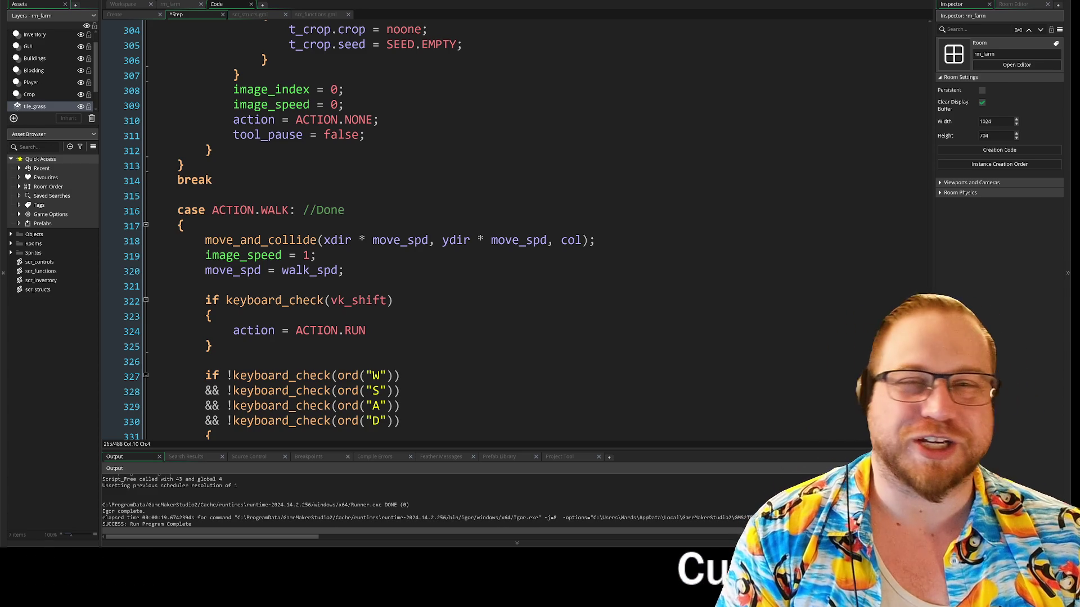
Step: Expand the RUN, HOE, HAMMER, AXE and SCYTHE cases, revealing the t_debris stone, wood and fibre code
scroll(506, 225, down, 3)
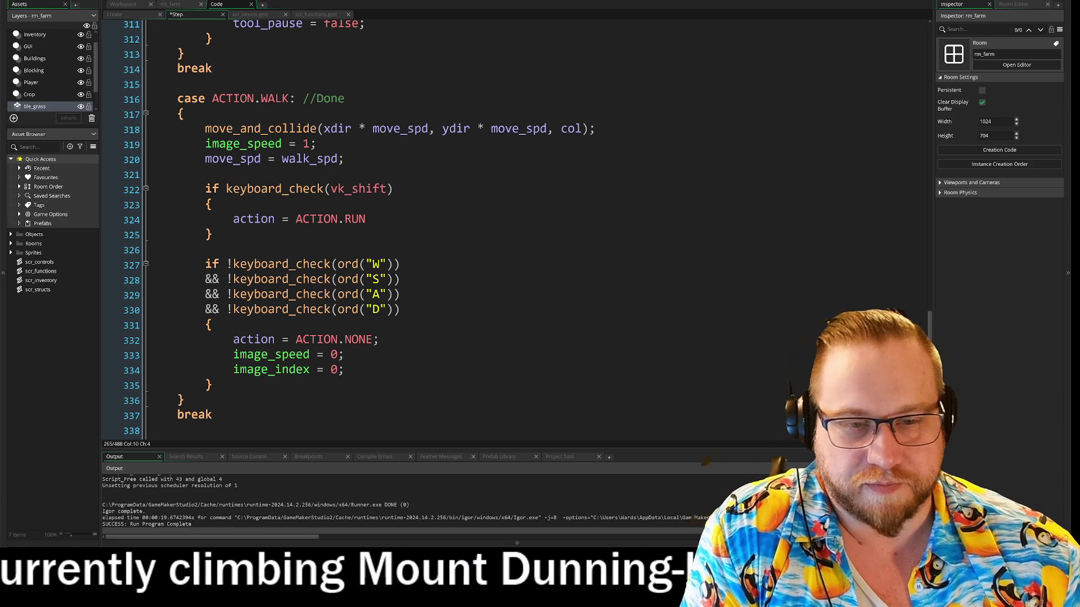
scroll(506, 225, down, 2)
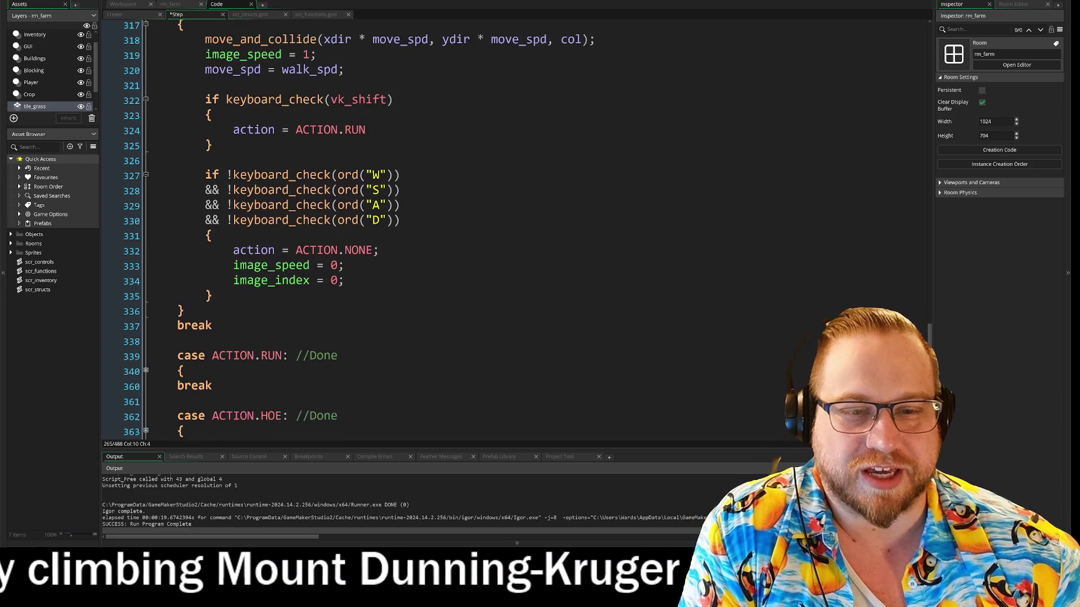
scroll(506, 225, down, 3)
click(146, 260)
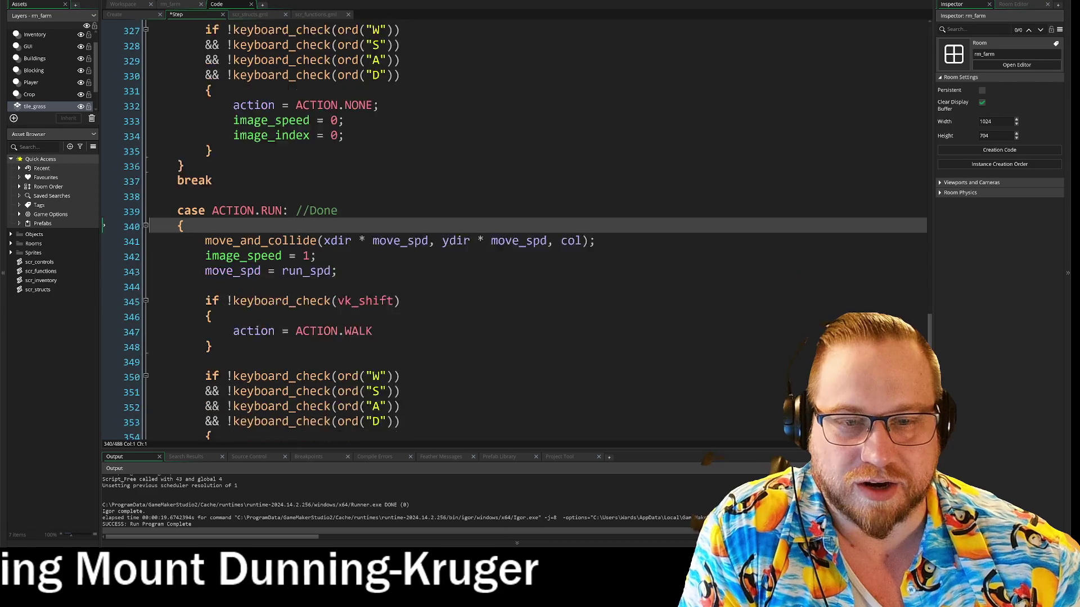
scroll(506, 225, down, 7)
click(146, 276)
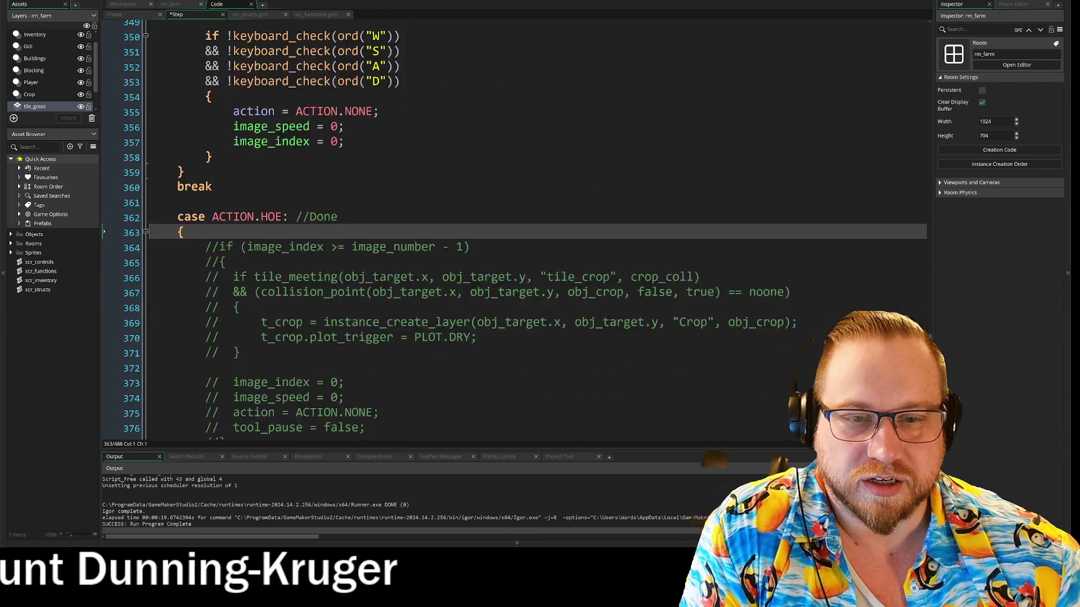
scroll(506, 225, down, 5)
click(145, 341)
scroll(147, 342, down, 7)
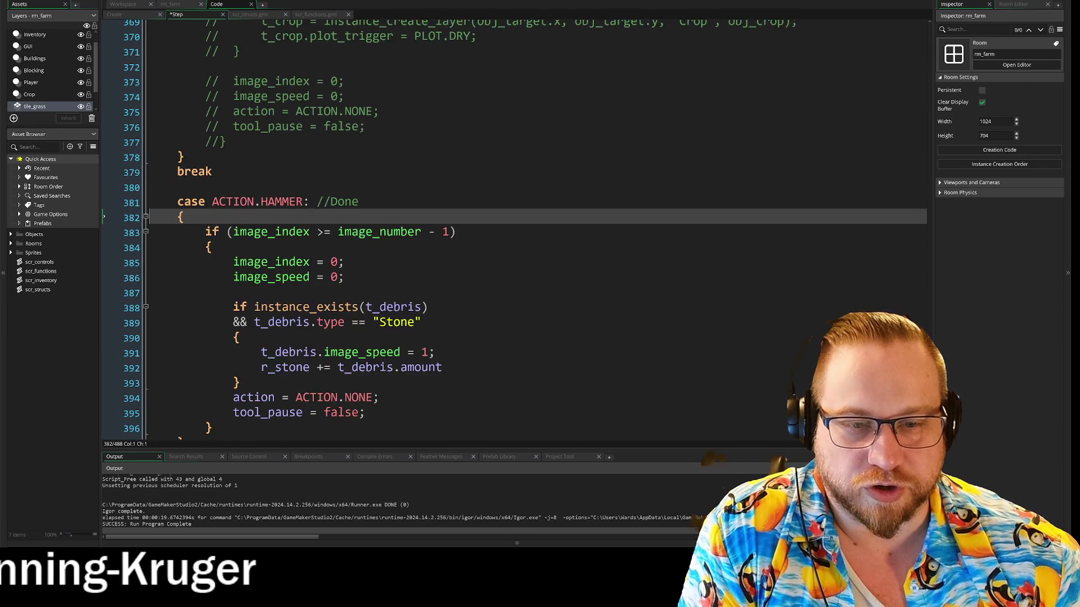
click(145, 304)
scroll(145, 303, down, 6)
click(146, 285)
scroll(146, 285, down, 5)
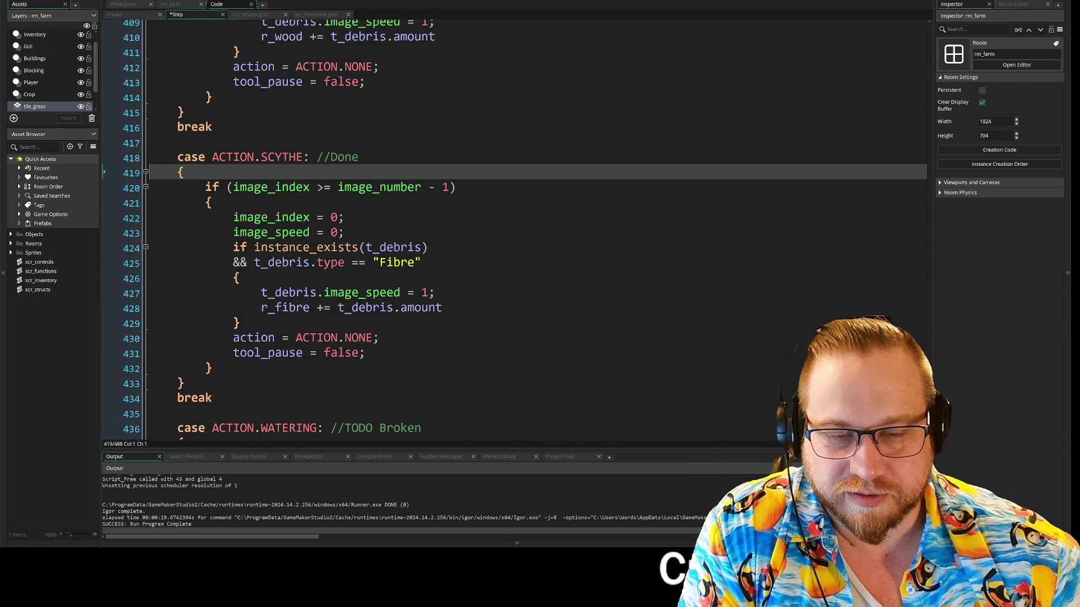
Step: Expand ACTION.WATERING and ACTION.SEED, then read through the SEED case down to #endregion
click(146, 343)
scroll(147, 344, down, 7)
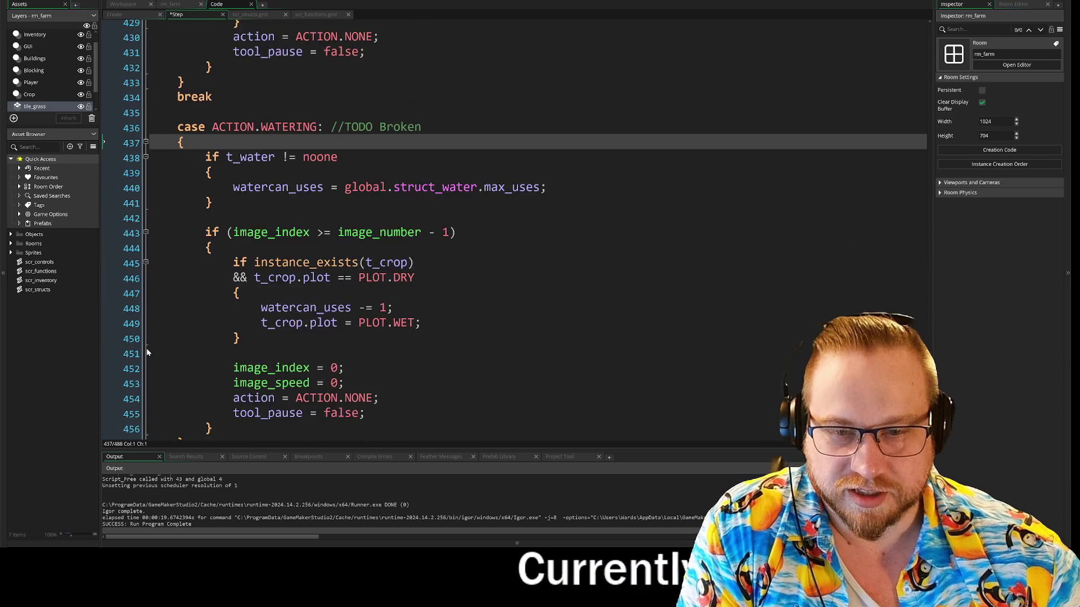
click(146, 404)
scroll(147, 404, down, 2)
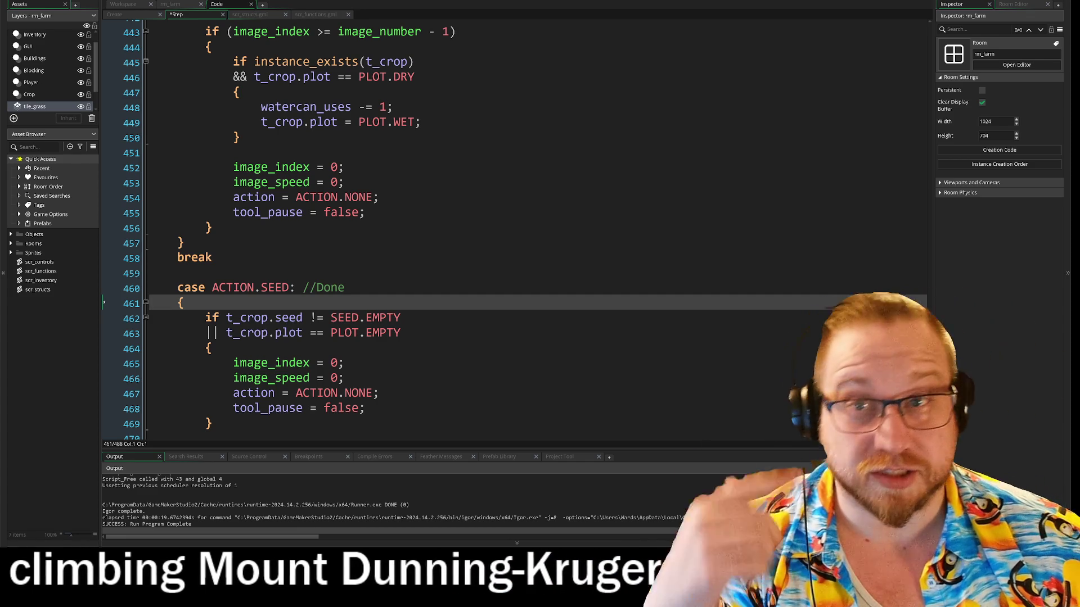
scroll(514, 230, down, 2)
scroll(515, 230, down, 5)
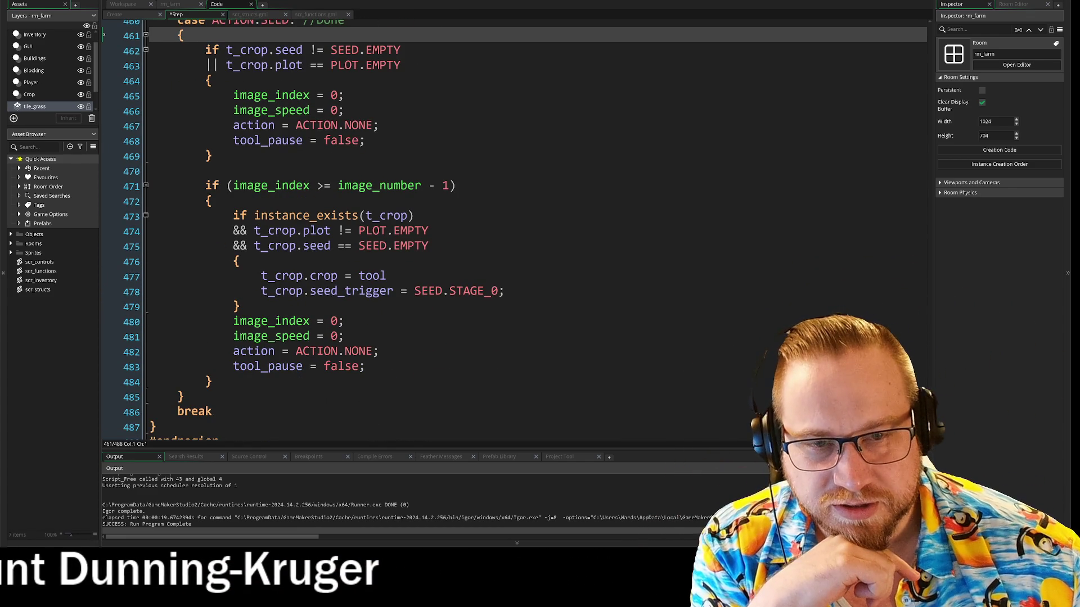
scroll(514, 231, up, 1)
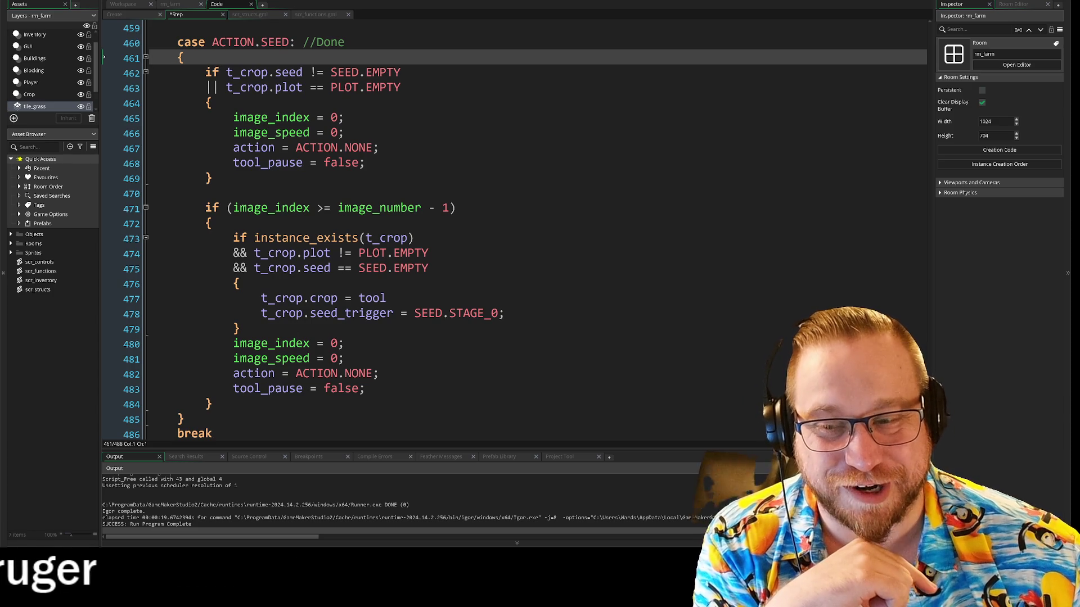
scroll(514, 231, down, 2)
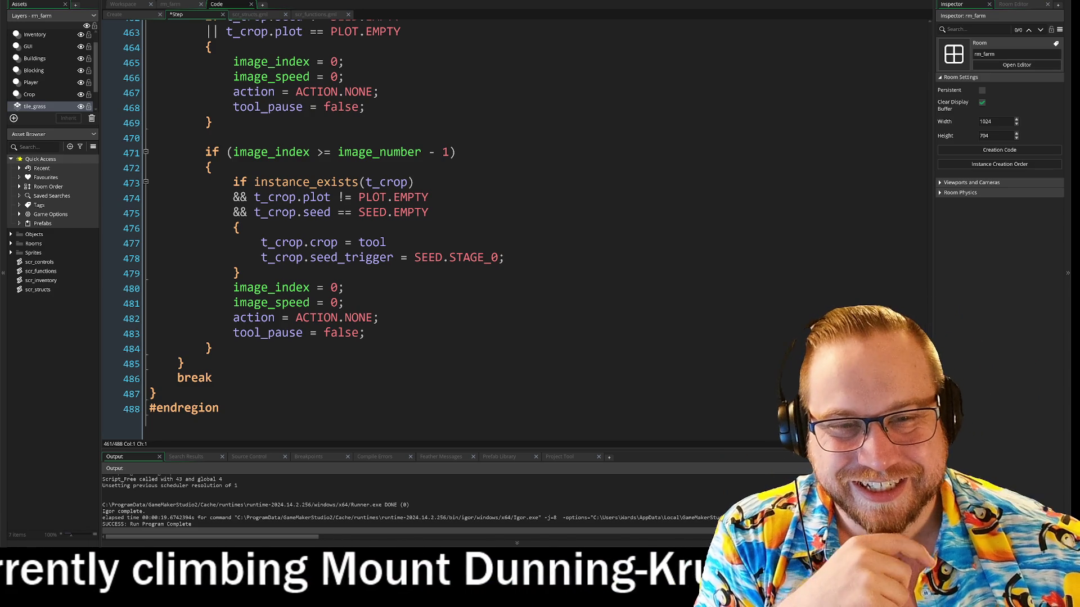
scroll(514, 225, up, 2)
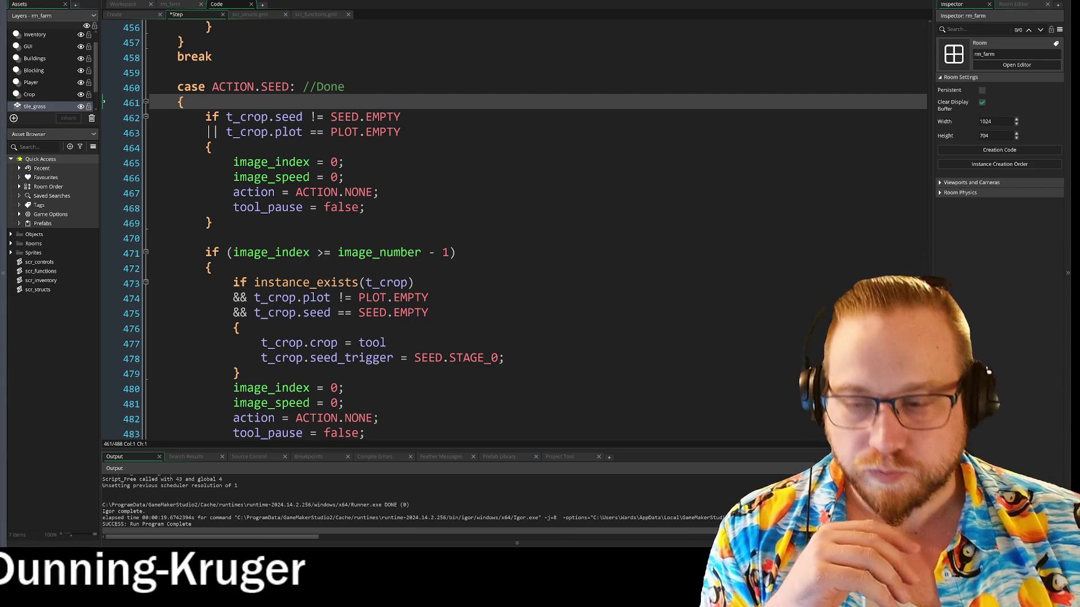
Step: Go from the use_tool call to its definition in scr_functions.gml with F12
scroll(526, 230, up, 2)
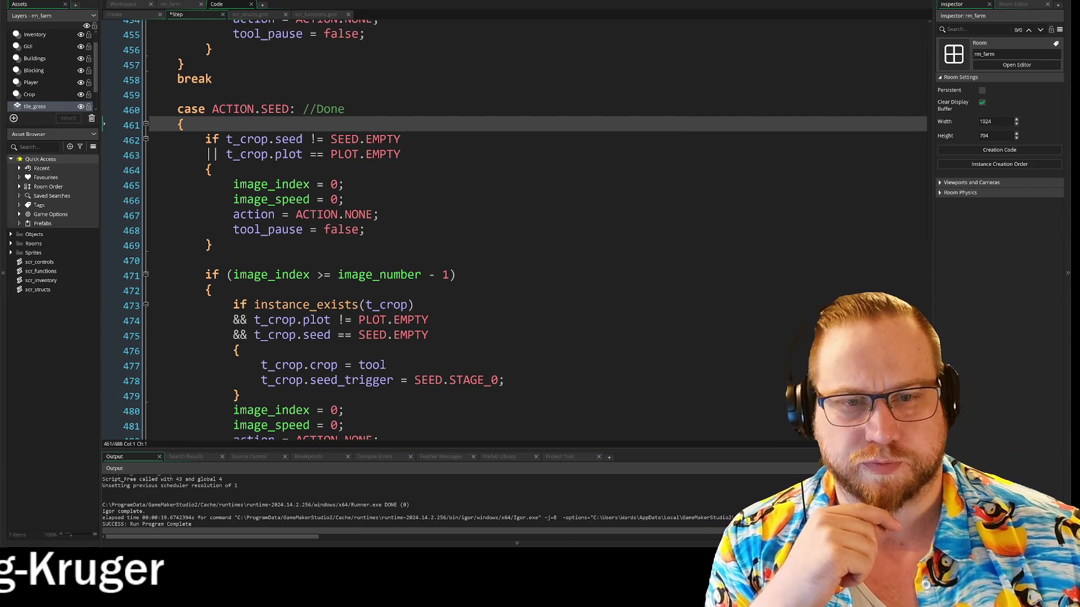
scroll(394, 225, up, 12)
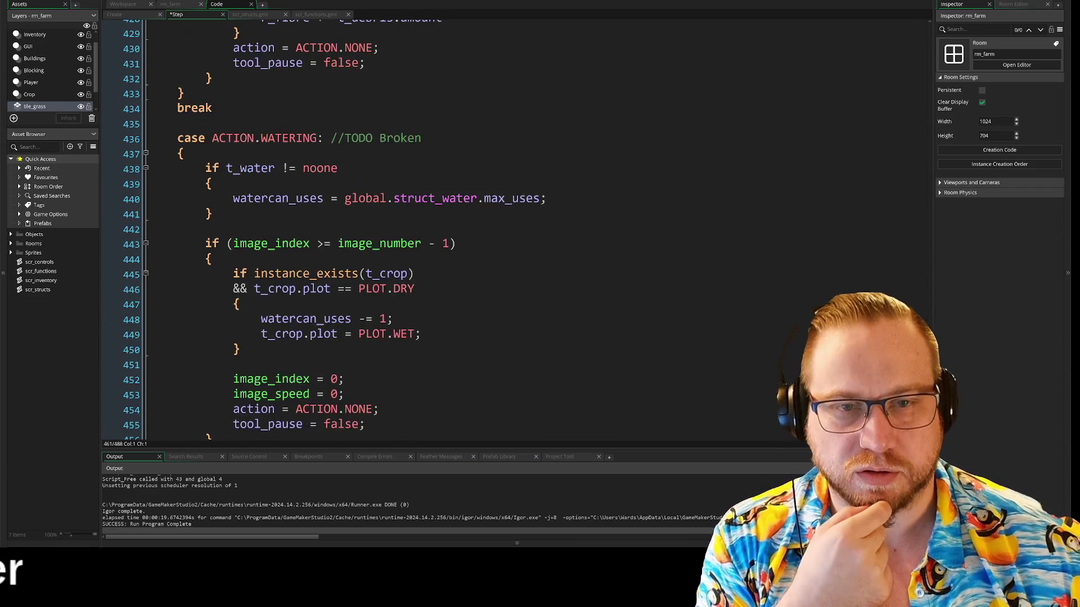
scroll(507, 225, up, 2)
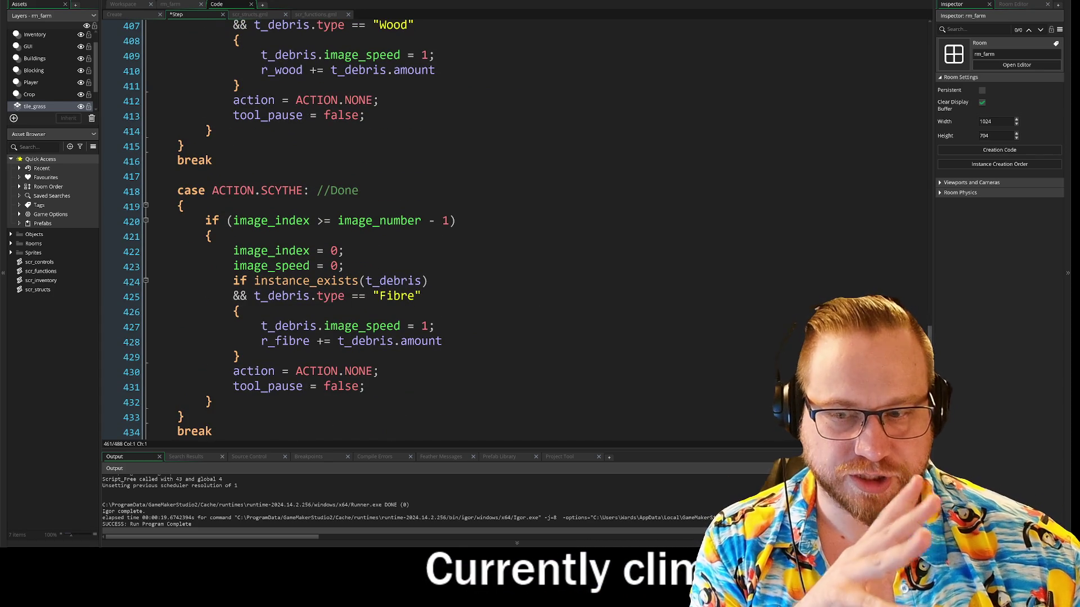
scroll(394, 225, up, 11)
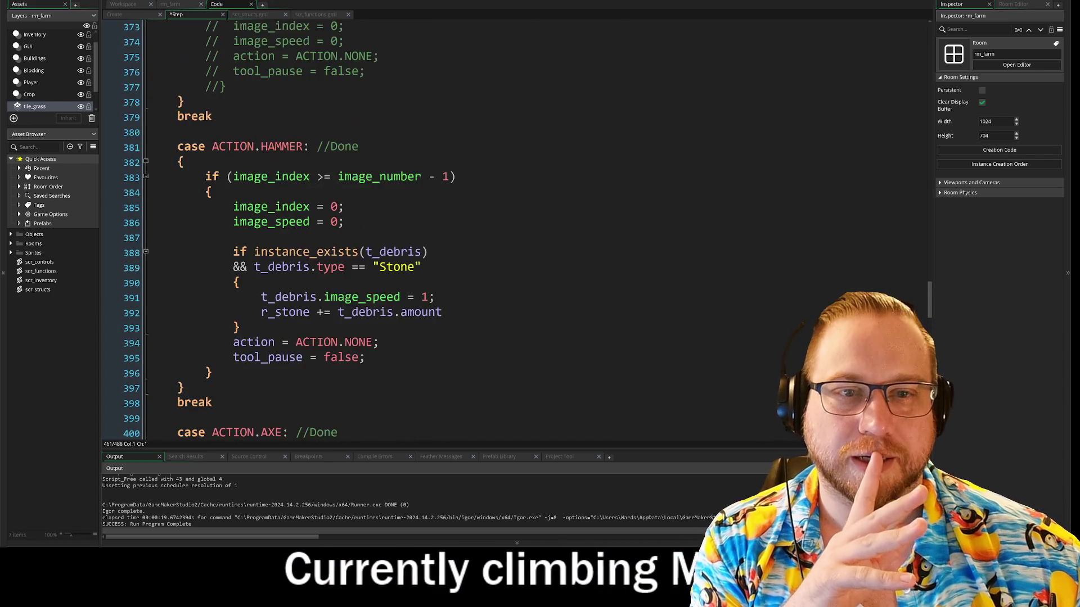
scroll(393, 225, up, 10)
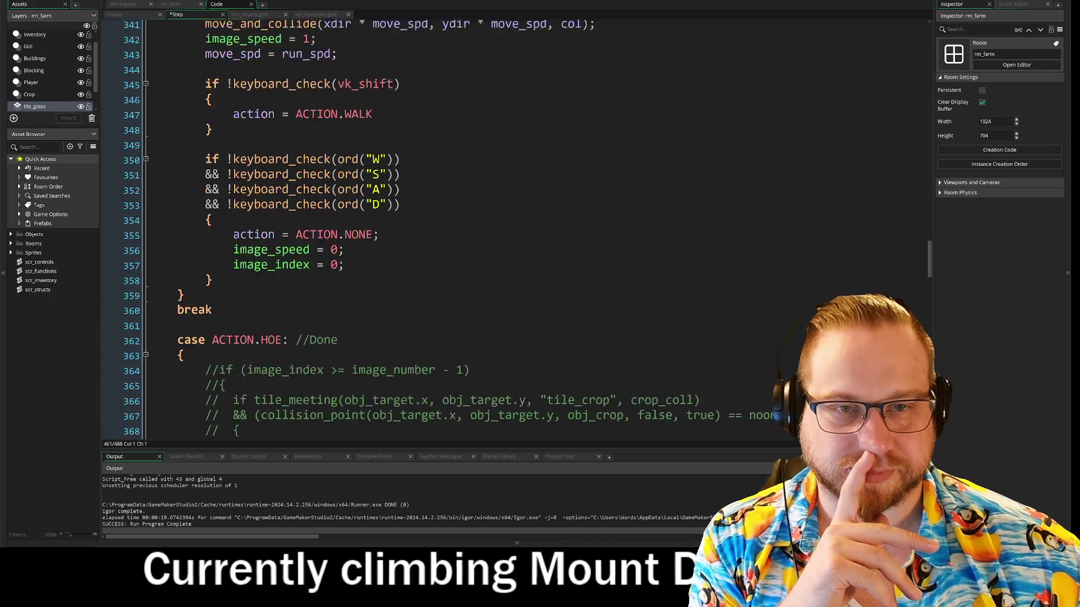
scroll(393, 225, up, 11)
scroll(394, 225, up, 11)
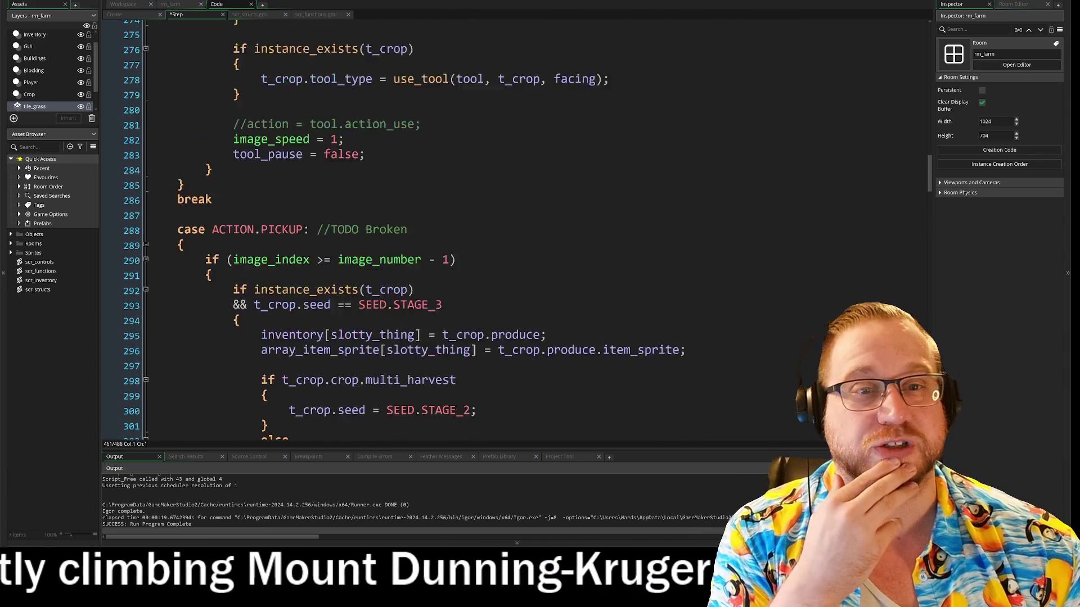
scroll(394, 225, up, 4)
key(F12)
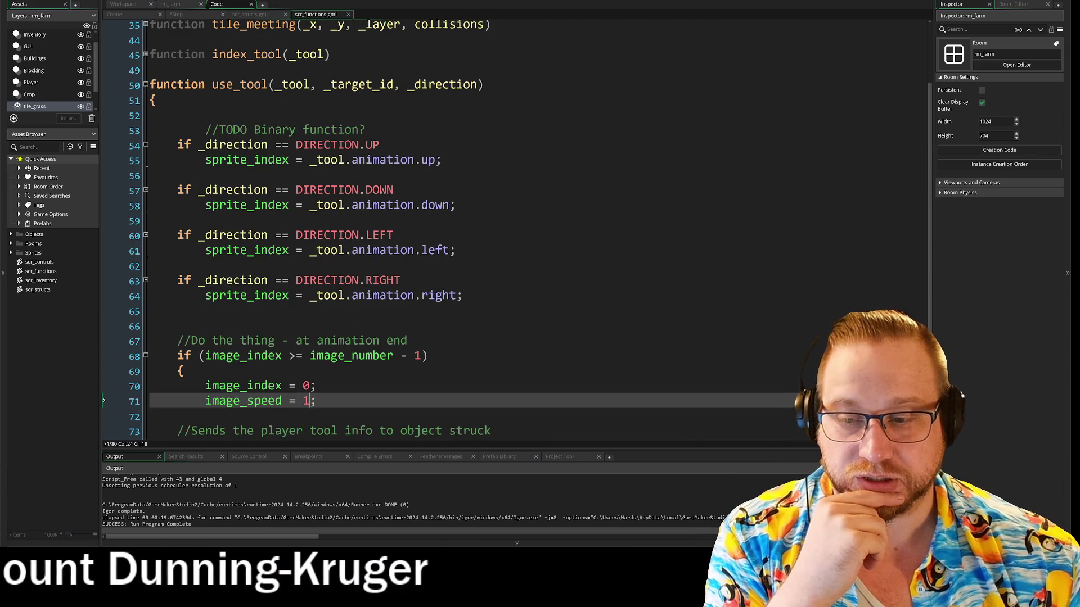
Step: Select use_tool's body, lines 53–75, then glance at scr_structs.gml
scroll(450, 225, down, 2)
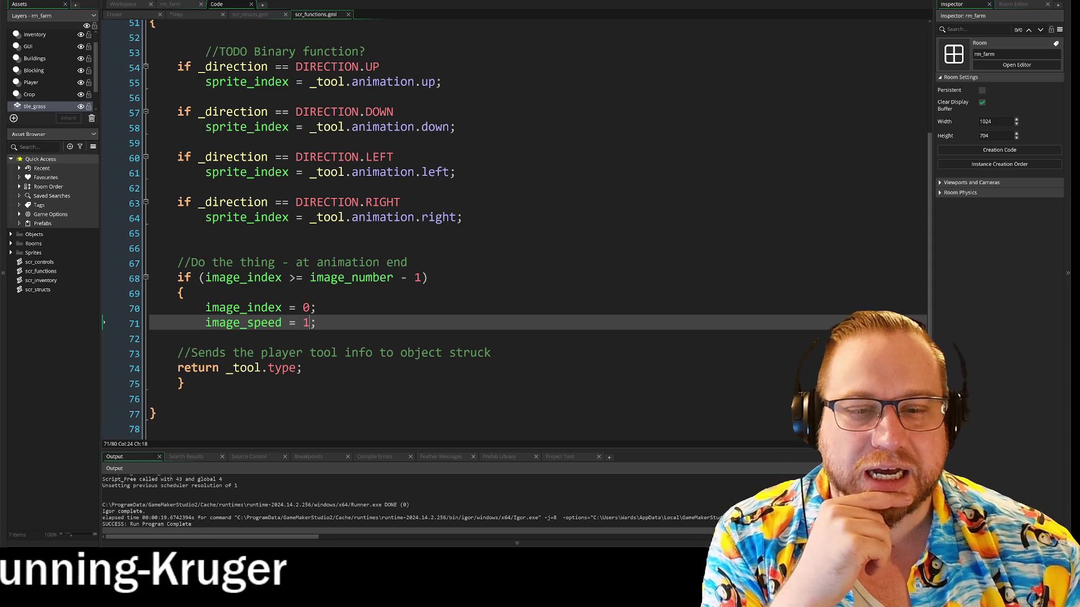
mouse_move(184, 384)
mouse_down()
mouse_move(152, 369)
mouse_move(157, 52)
mouse_up()
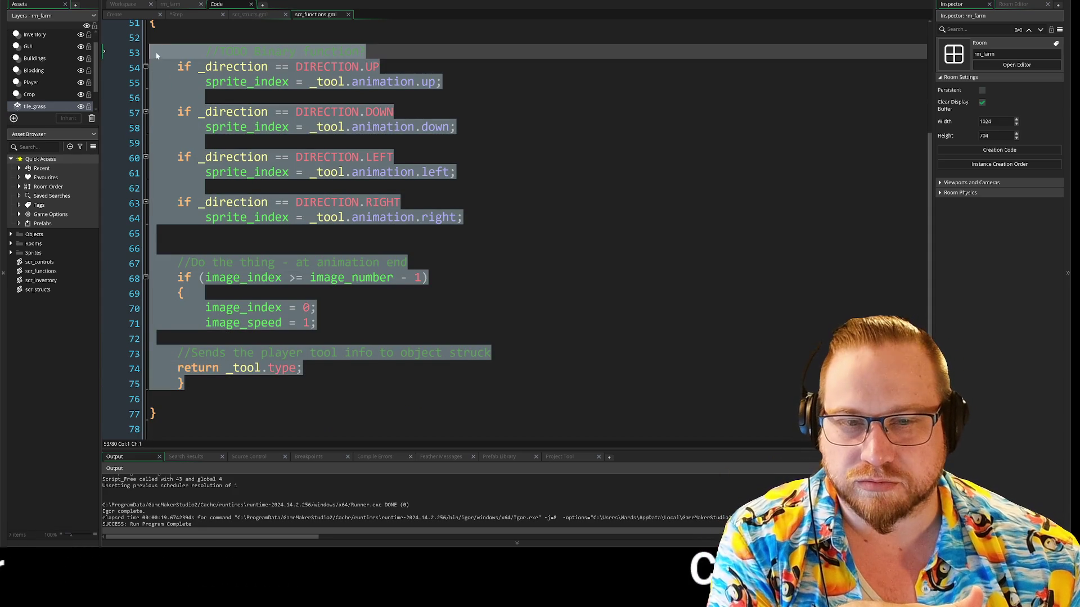
scroll(153, 218, up, 4)
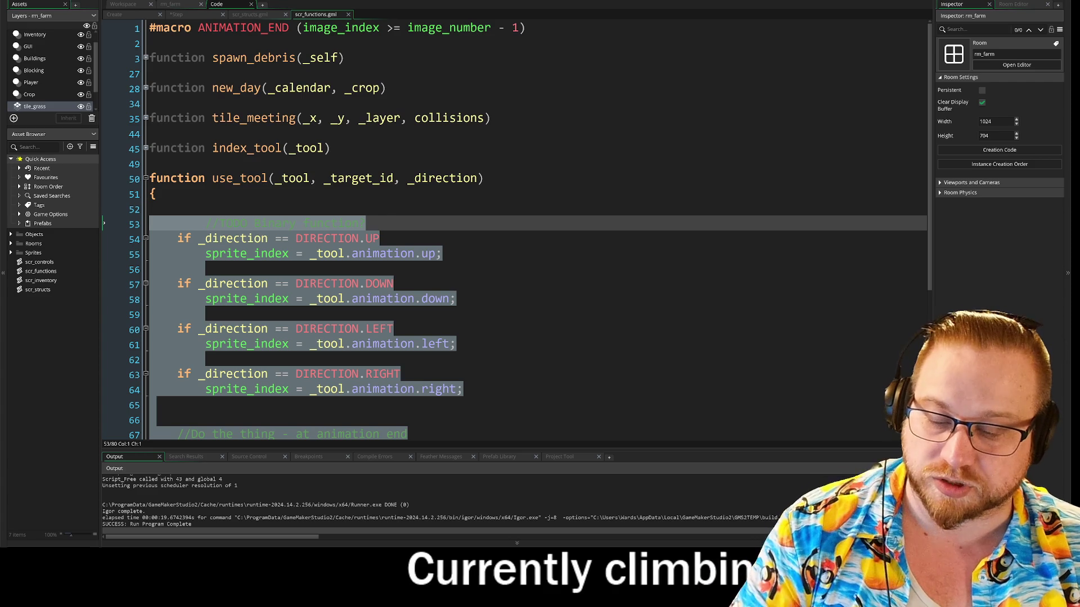
key(ctrl+Tab)
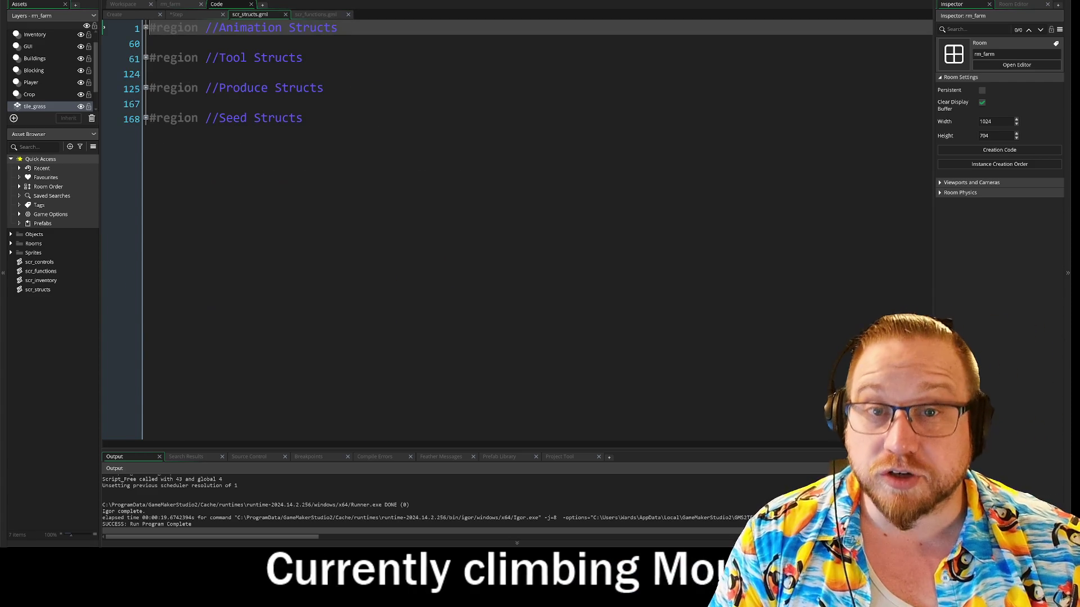
key(ctrl+Tab)
Step: Read through the NONE, PICKUP and WALK cases and put the caret at the end of line 330
scroll(365, 276, up, 3)
scroll(385, 281, up, 2)
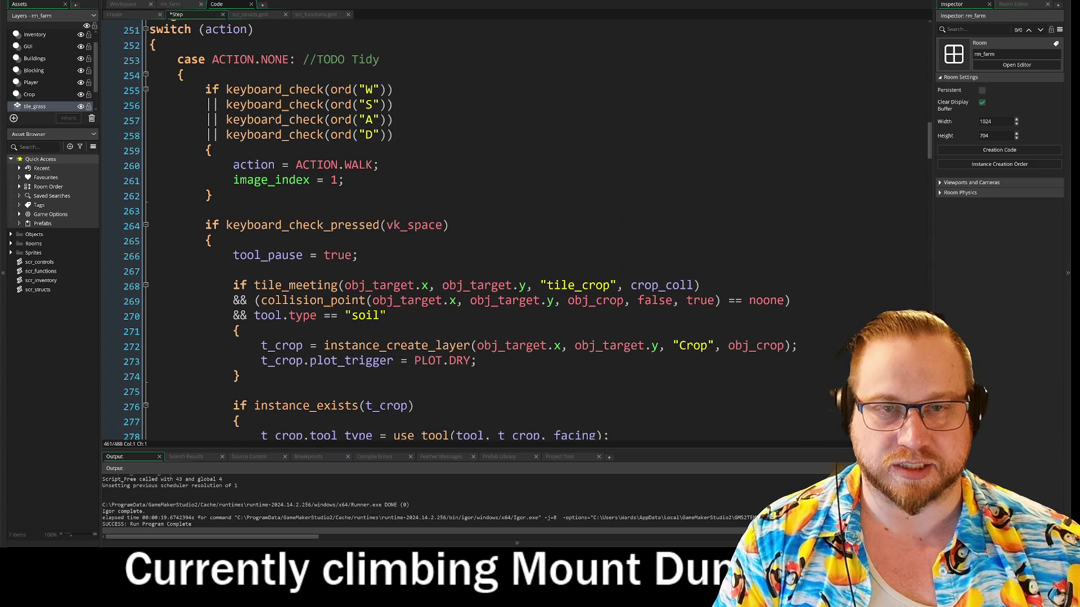
scroll(349, 275, down, 4)
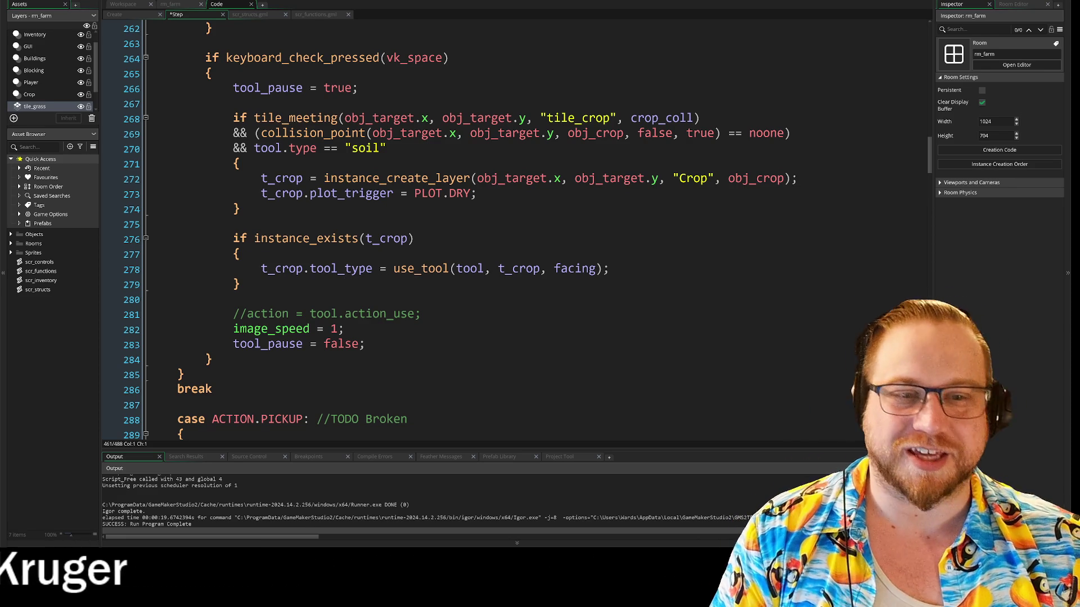
scroll(450, 231, down, 9)
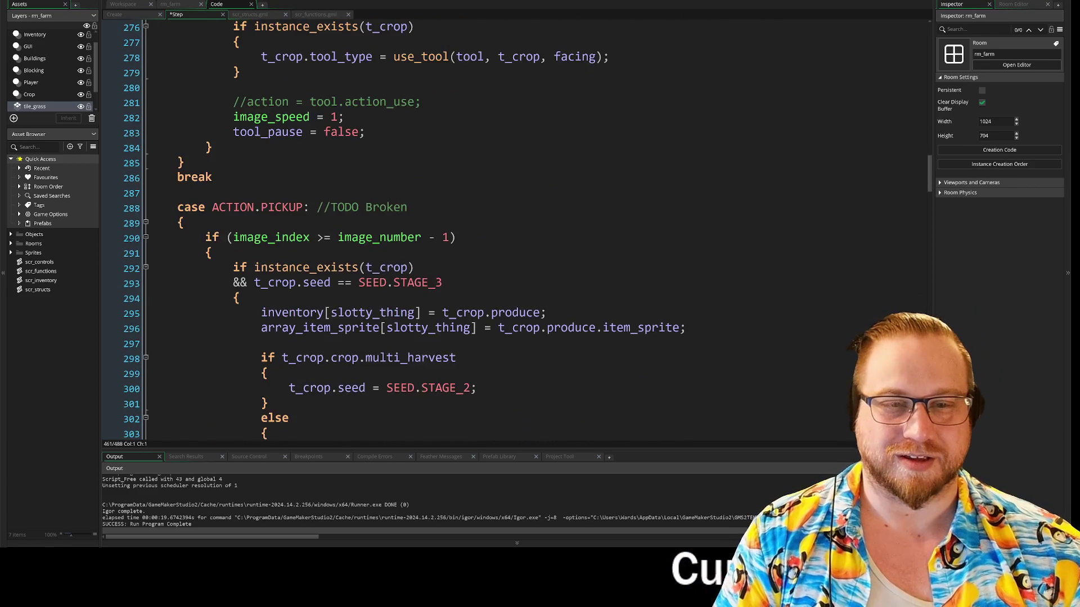
scroll(450, 230, down, 5)
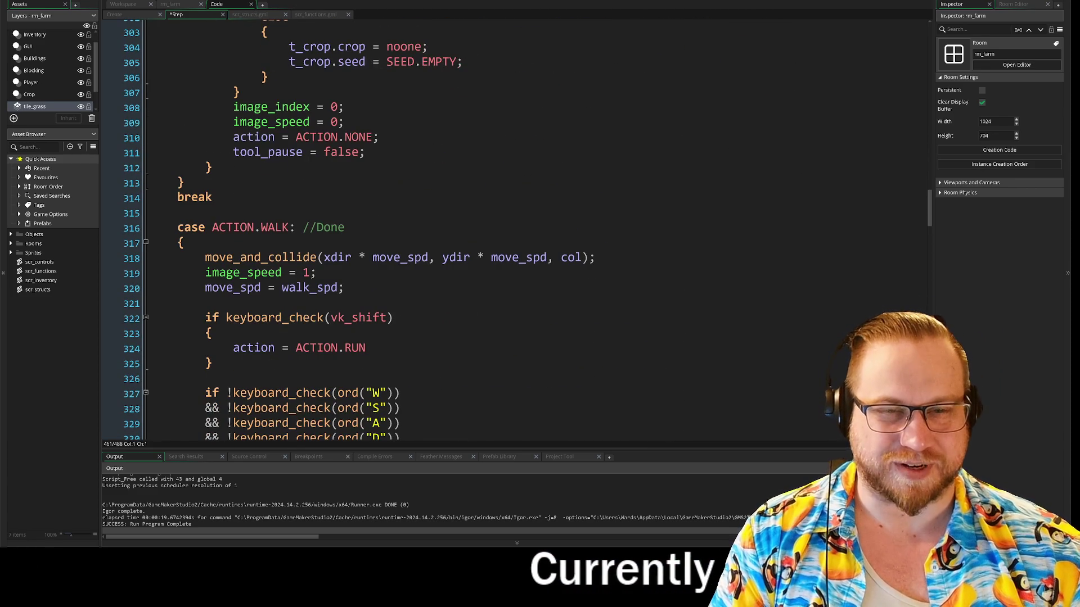
scroll(450, 231, down, 2)
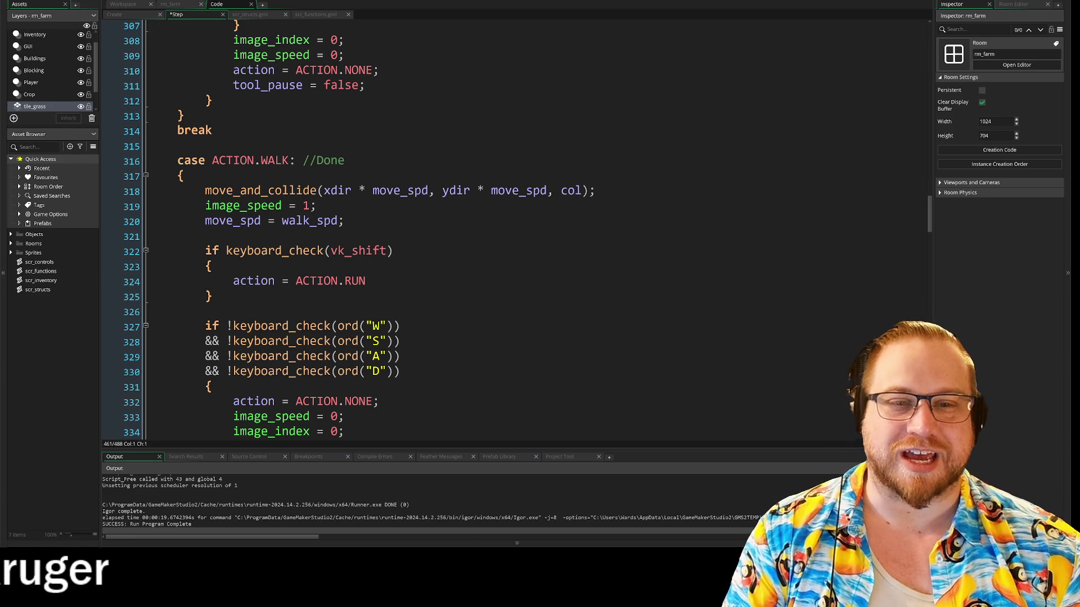
scroll(394, 225, down, 2)
click(400, 290)
scroll(393, 225, down, 1)
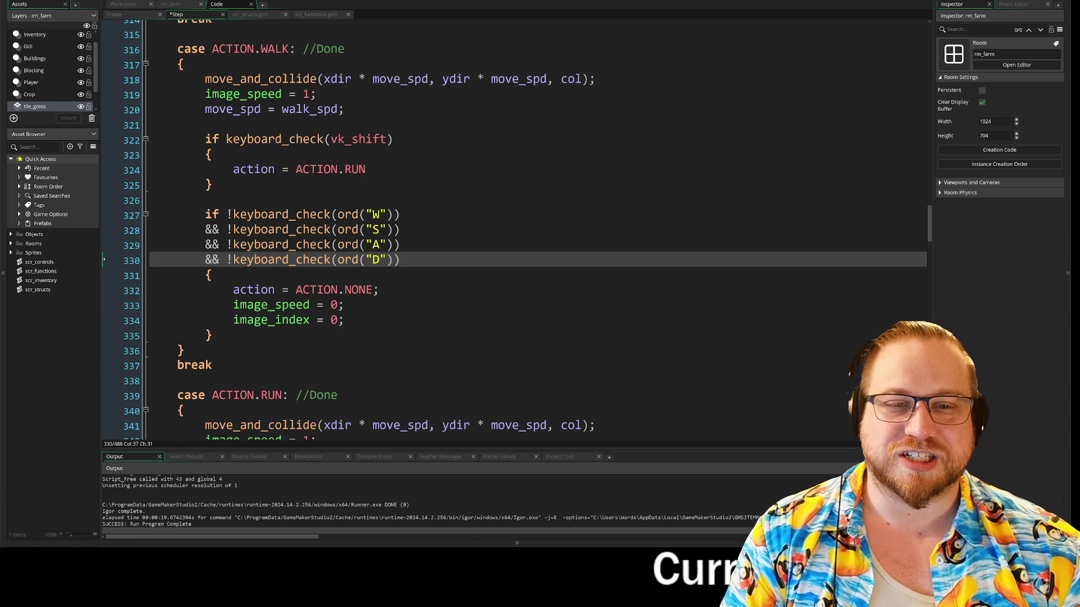
scroll(526, 230, up, 1)
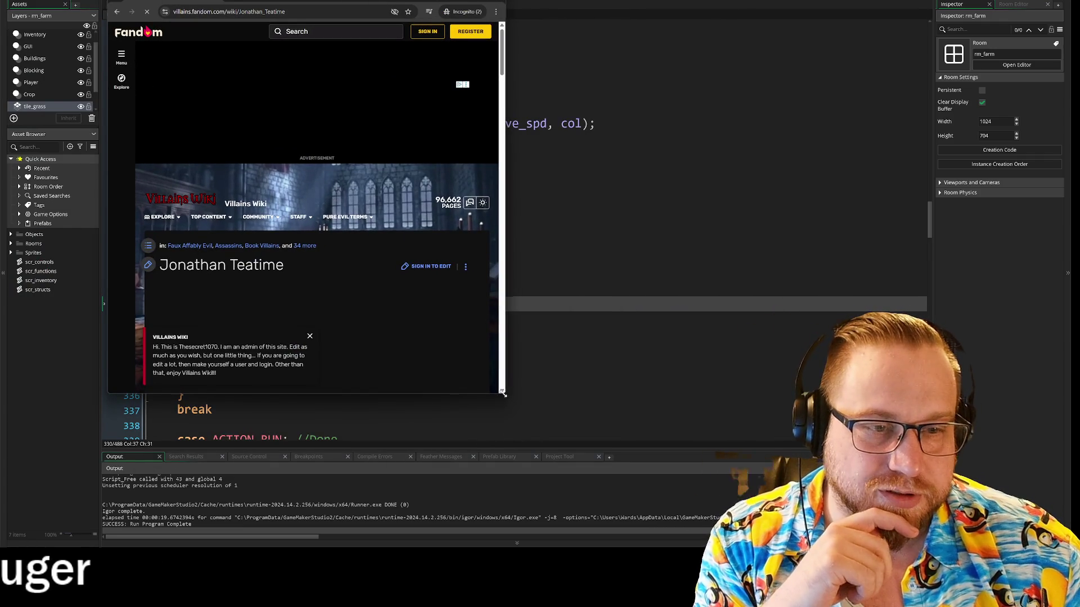
Step: Enlarge the browser window and view the Jonathan Teatime portrait at full size
drag(504, 394, 870, 523)
scroll(500, 337, down, 5)
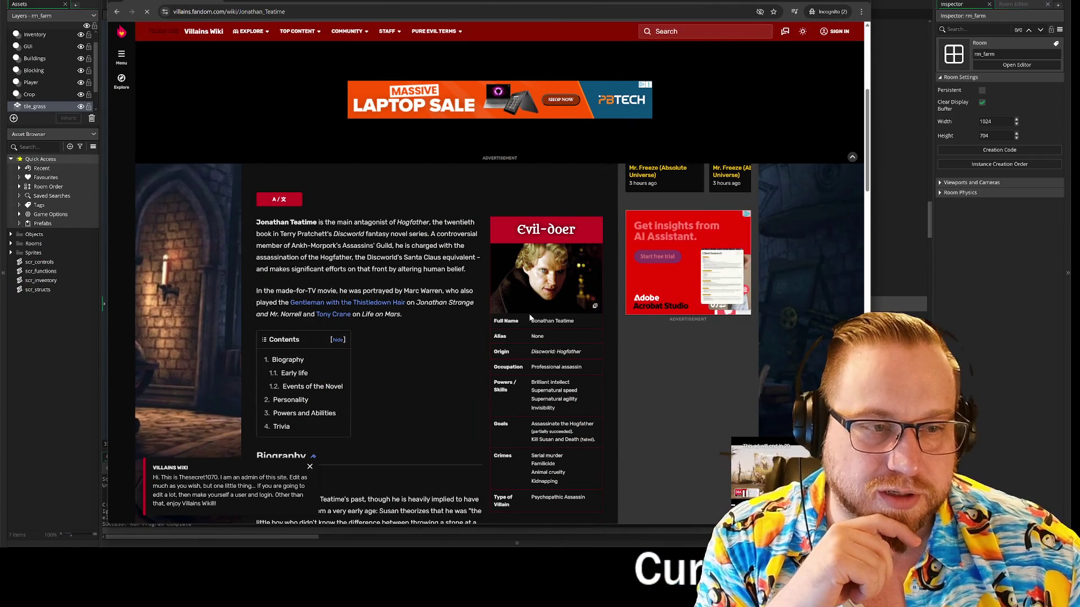
click(551, 280)
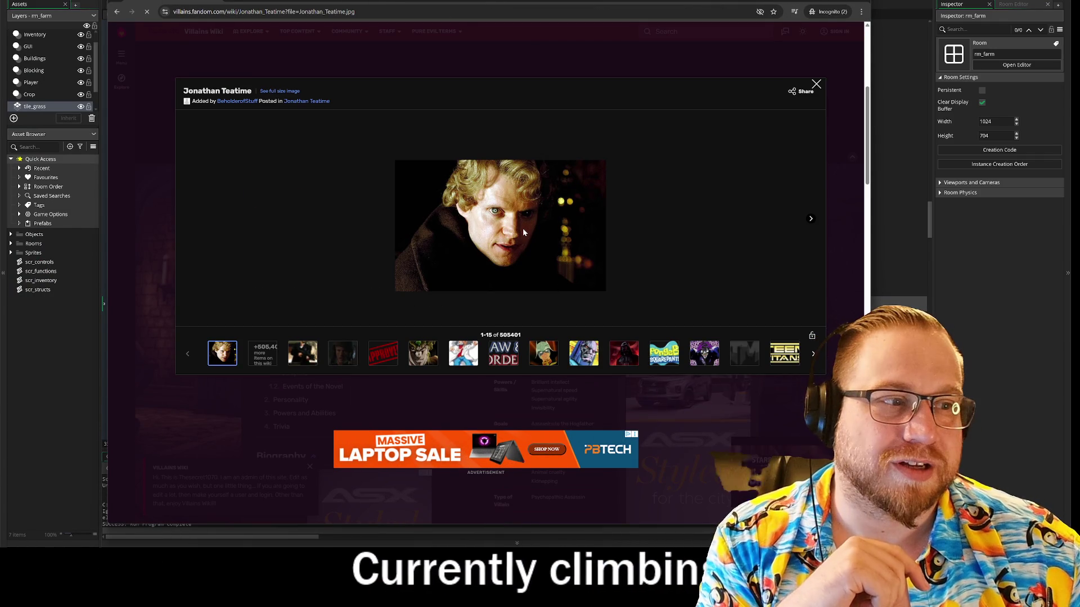
click(842, 191)
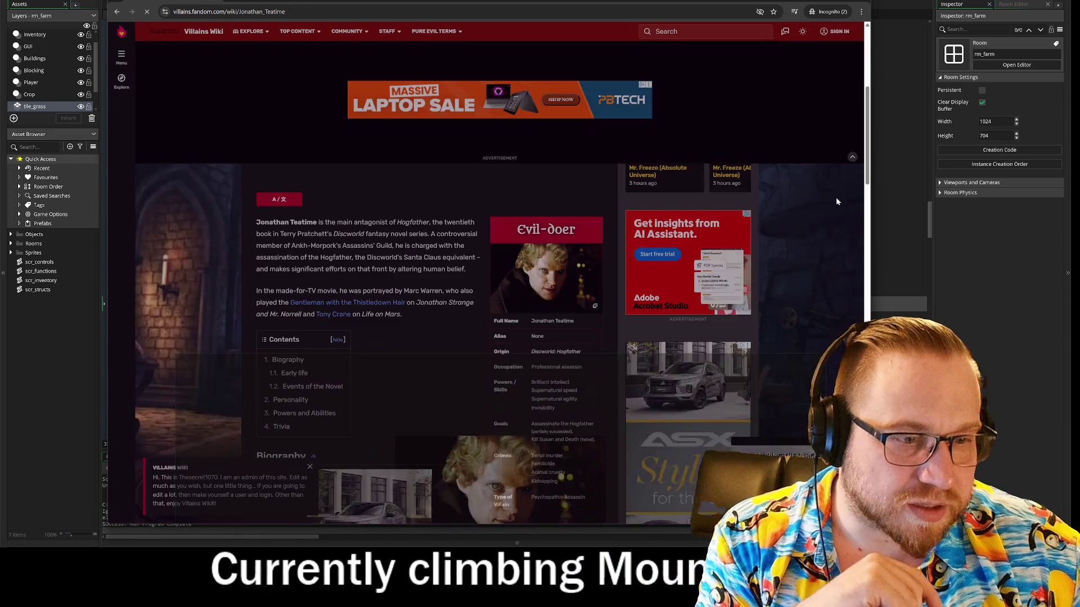
Step: Read further through the Jonathan Teatime article, then view and close the enlarged portrait again
scroll(442, 332, down, 1)
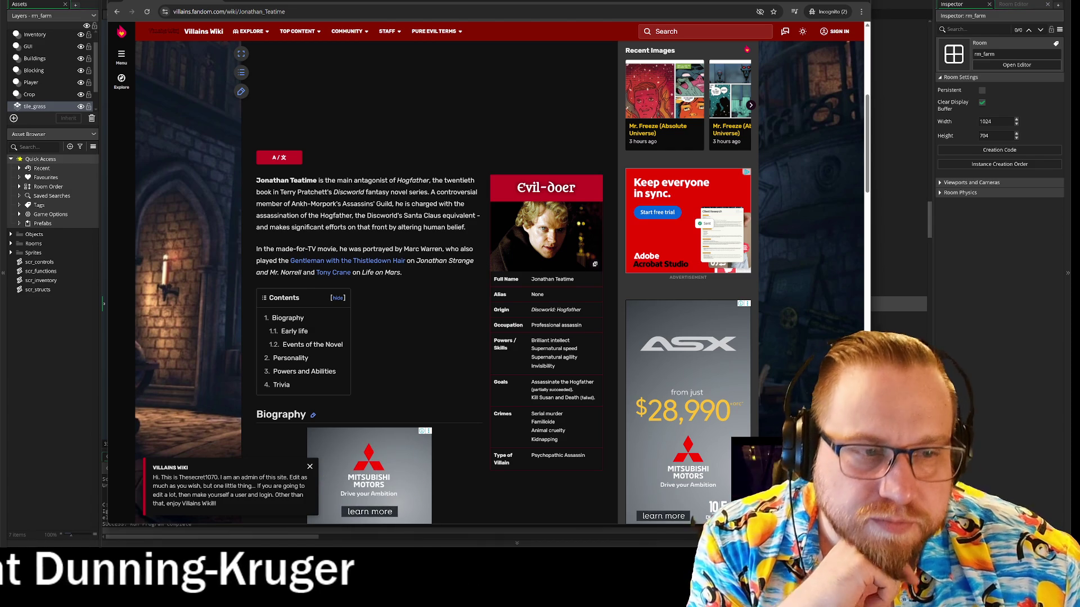
scroll(435, 356, up, 3)
scroll(434, 357, down, 4)
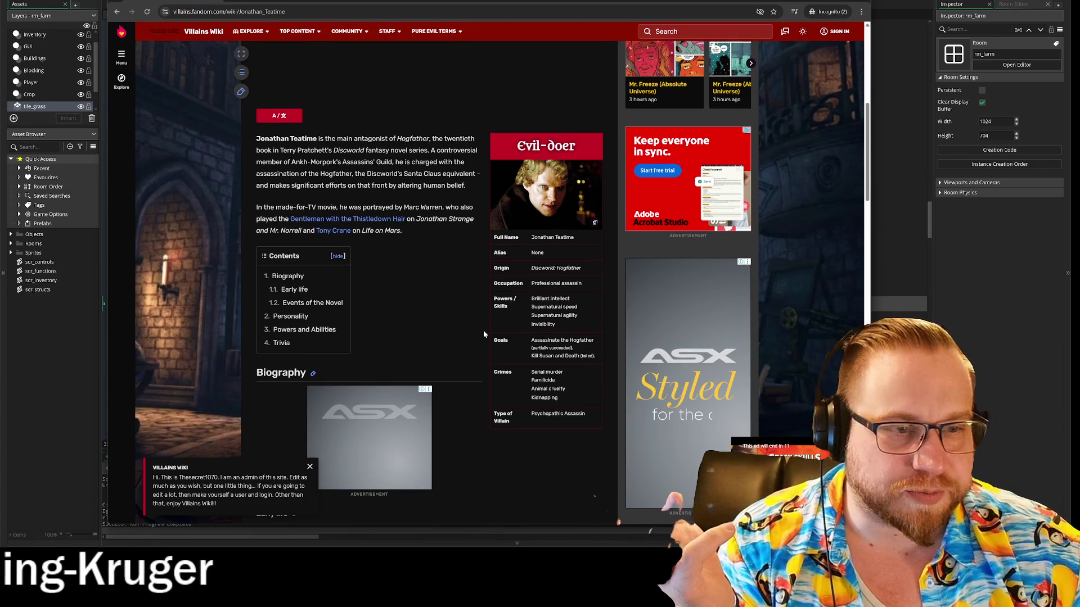
scroll(482, 331, down, 5)
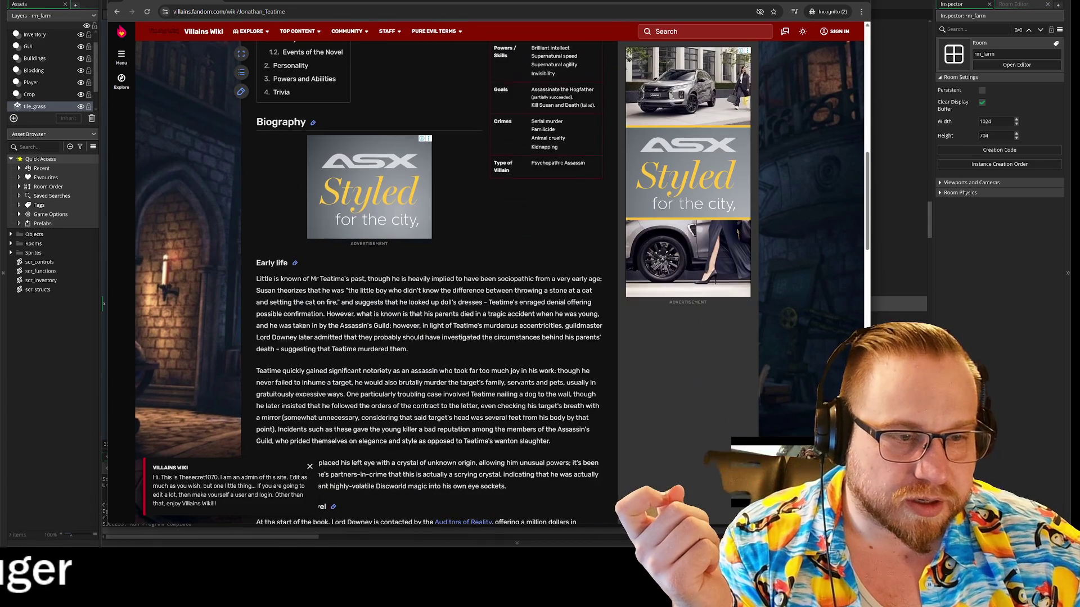
scroll(481, 329, down, 5)
scroll(481, 329, down, 5)
scroll(482, 328, up, 15)
click(537, 324)
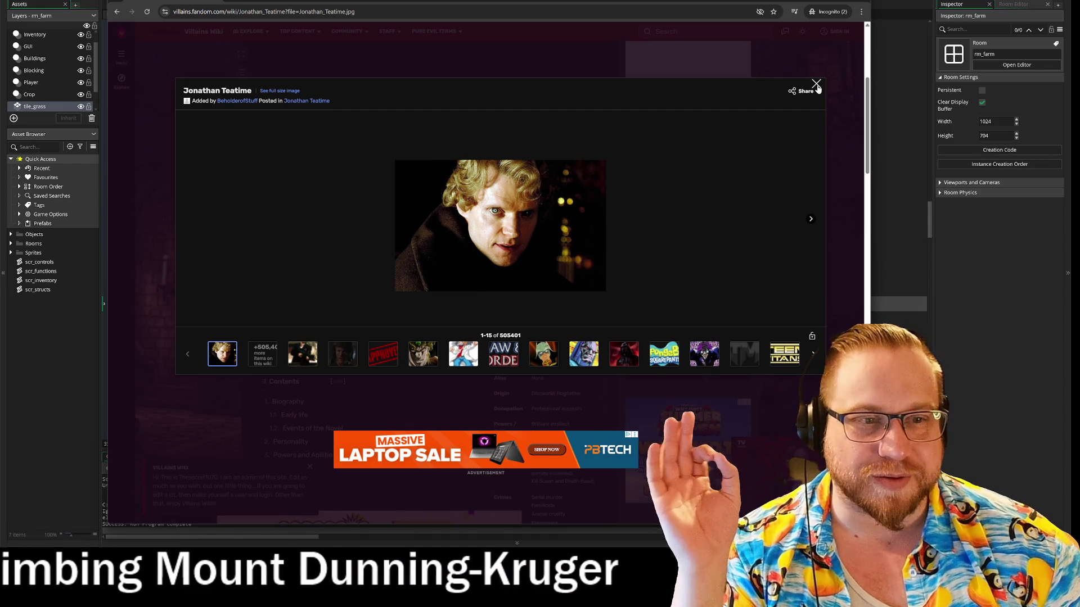
click(816, 85)
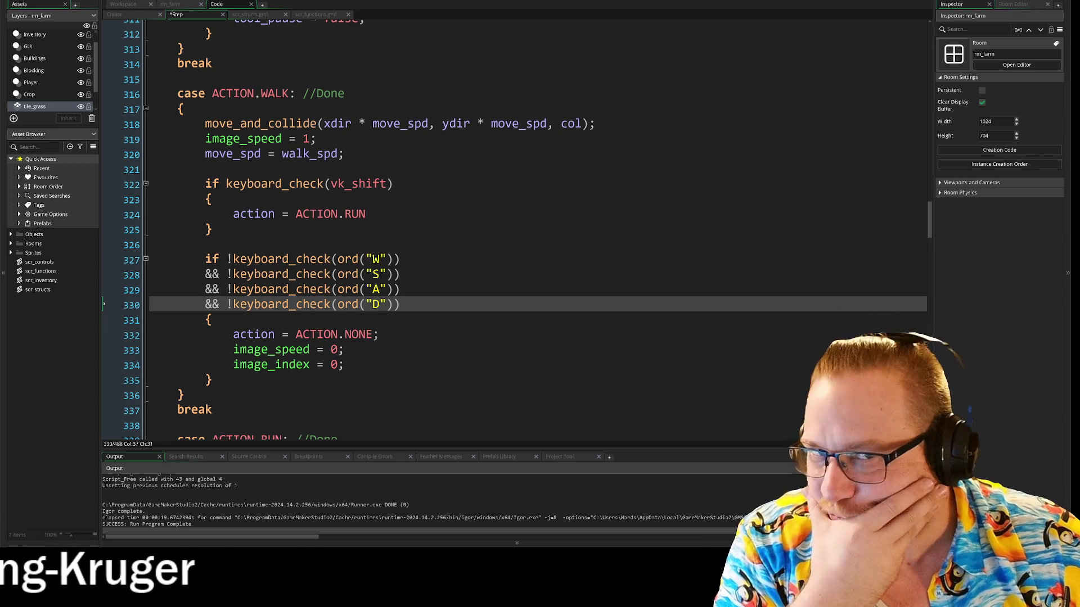
Step: Scroll up to '#region //Actions' on line 250 and select the WASD if-block, lines 255–262
scroll(507, 225, up, 2)
scroll(506, 225, up, 5)
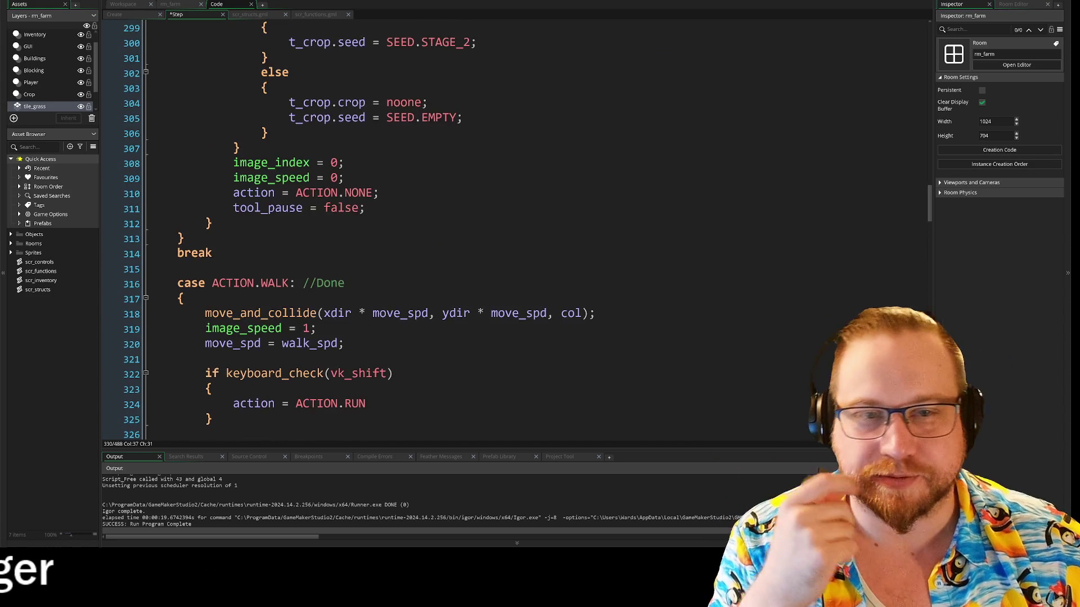
scroll(506, 225, up, 2)
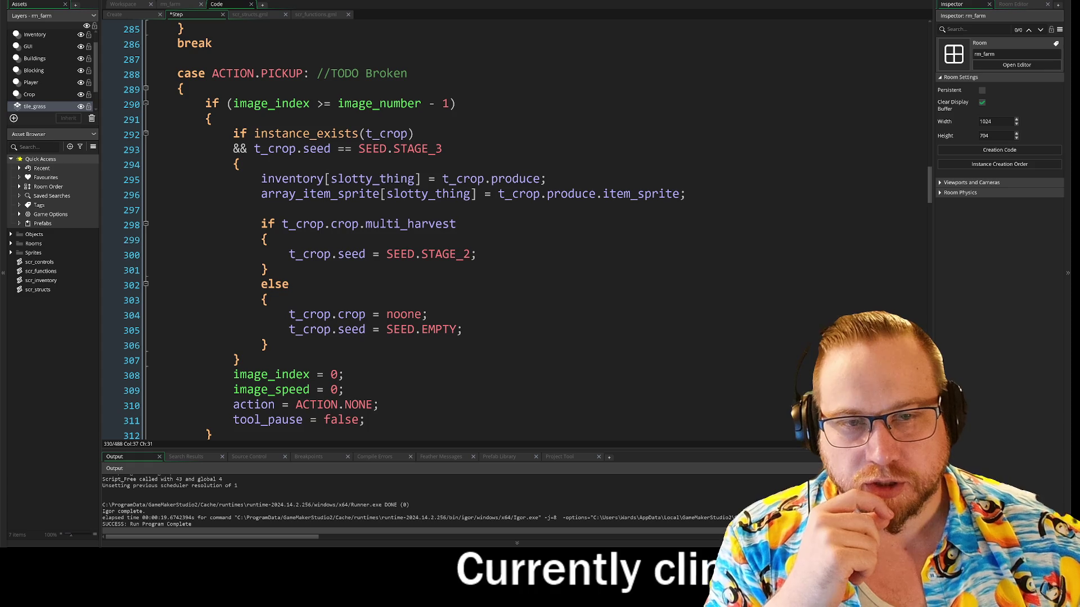
scroll(506, 225, up, 2)
scroll(506, 225, up, 5)
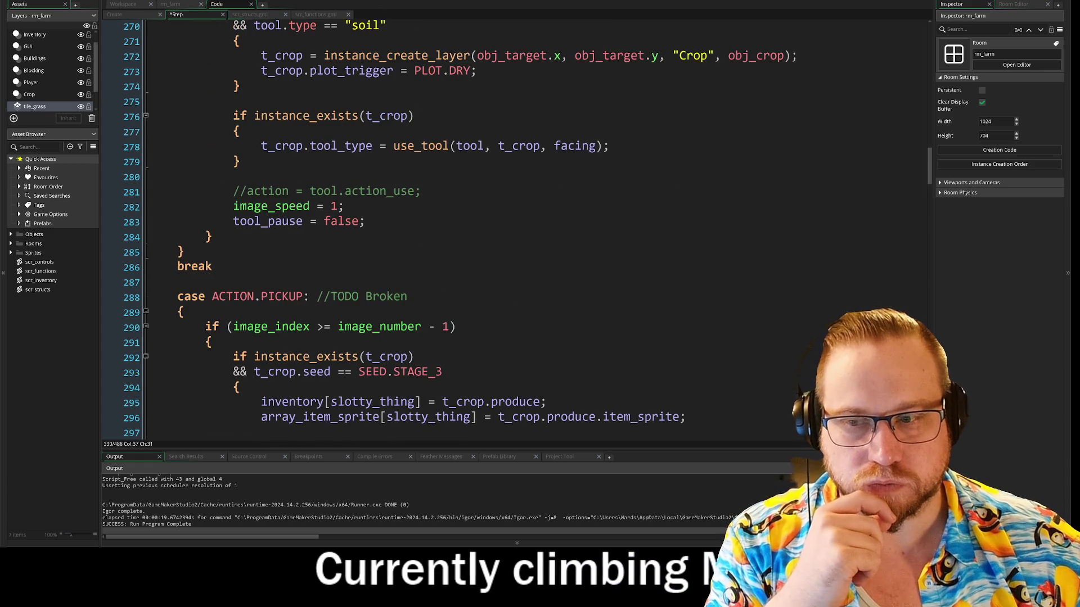
scroll(506, 224, up, 2)
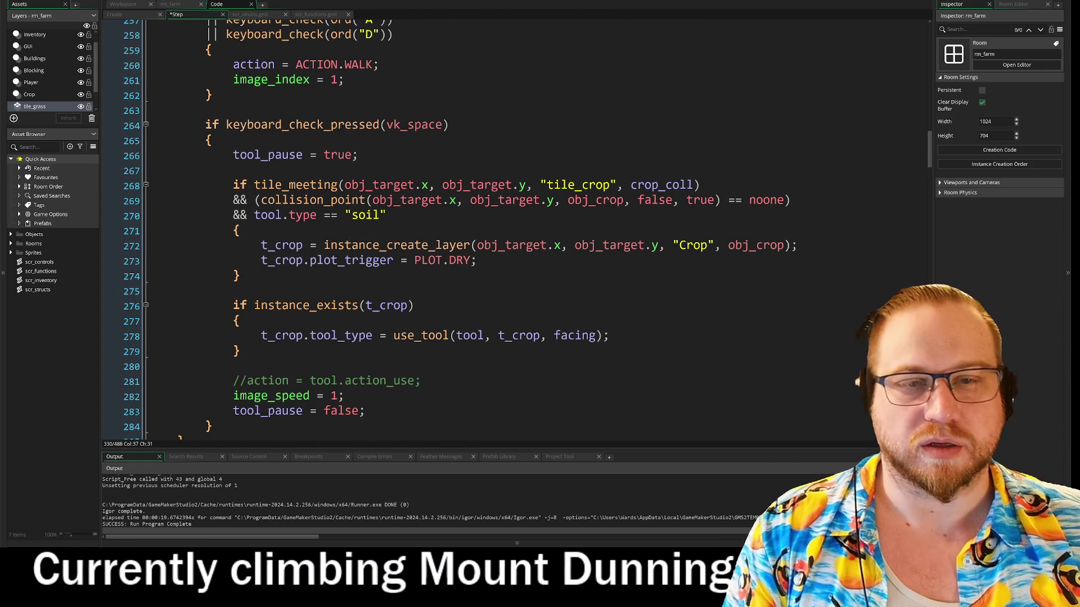
scroll(506, 225, up, 3)
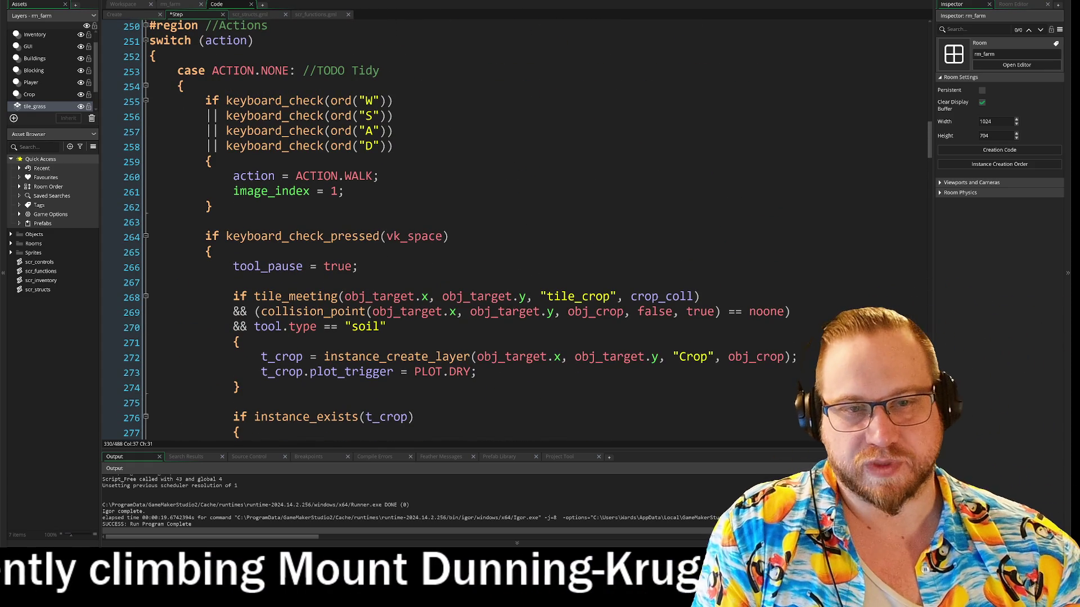
drag(105, 100, 104, 206)
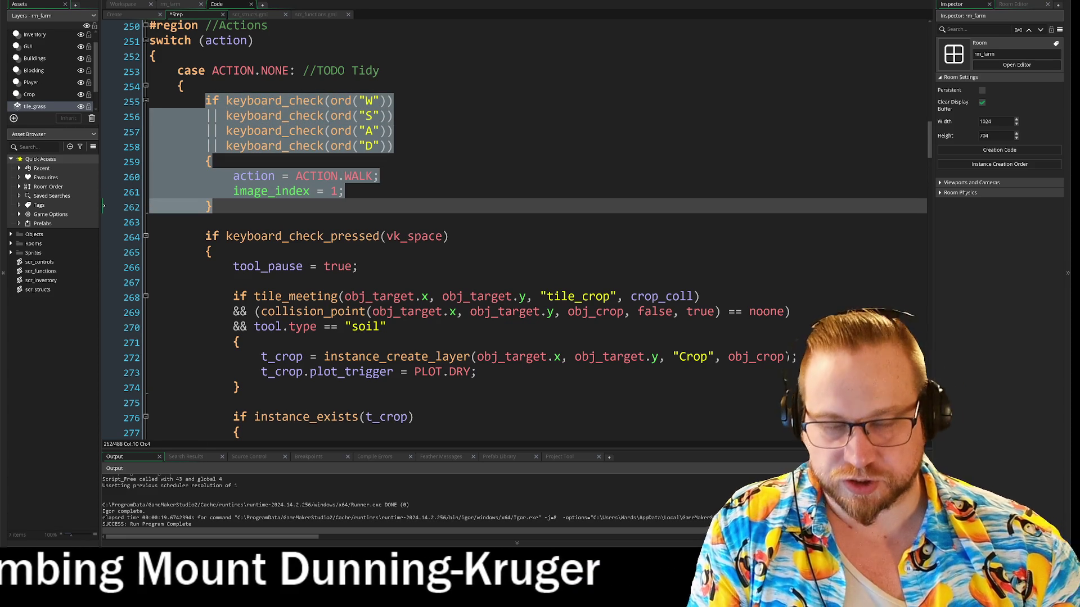
Step: Add a '#region //Walking' line above the folded WASD walking check
click(145, 101)
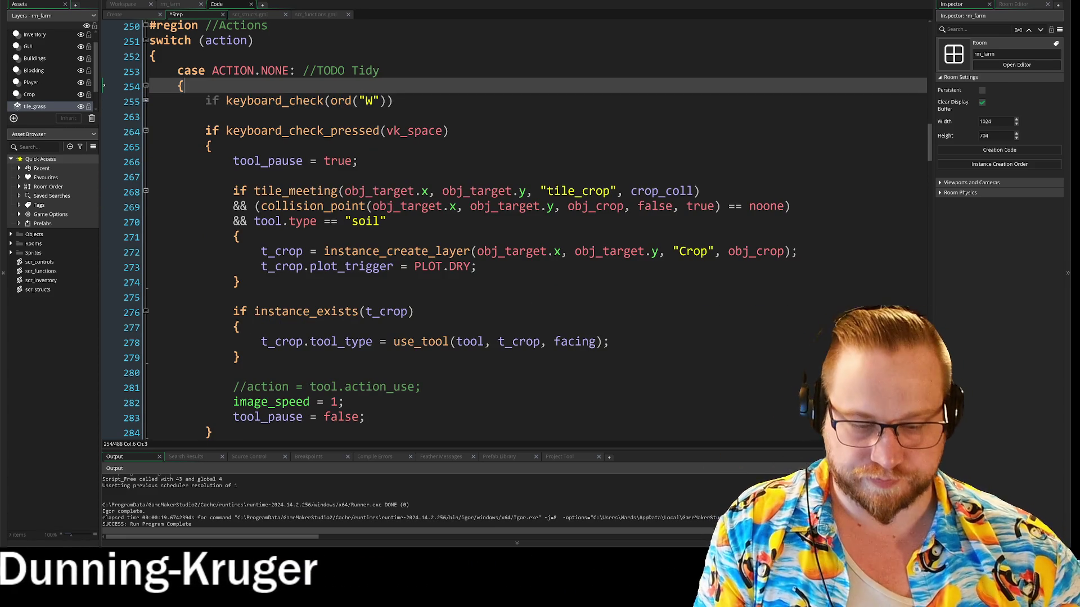
key(Return)
key(Up)
text(reg)
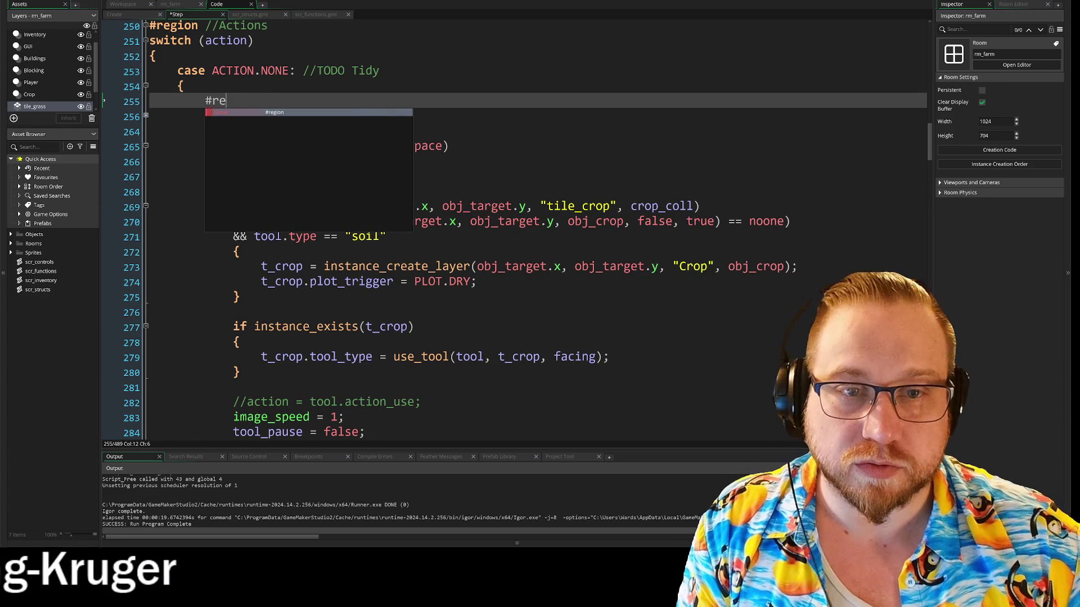
key(Return)
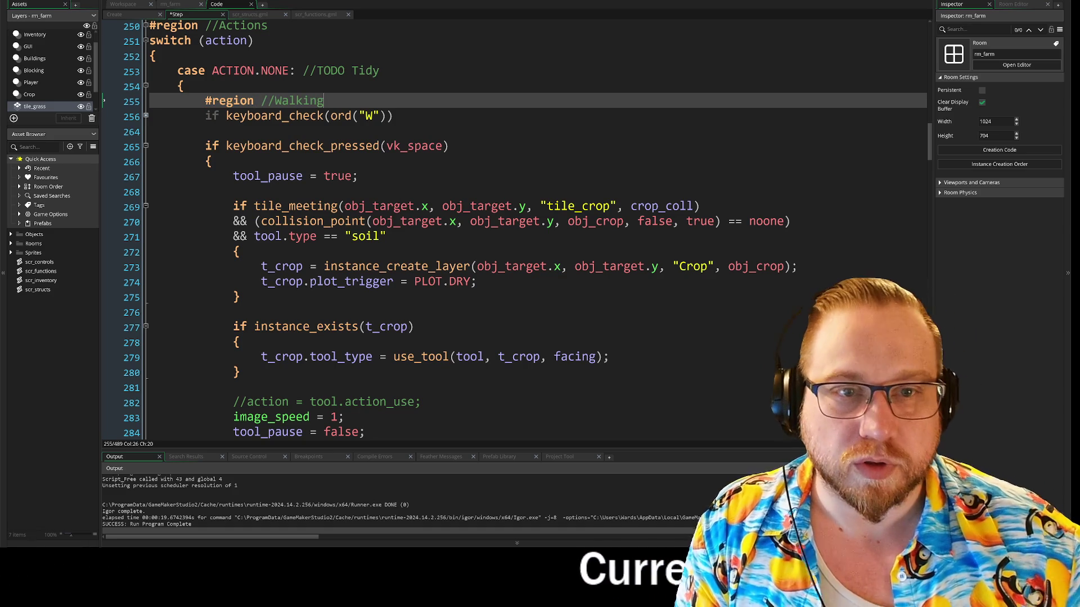
Step: Insert '#endregion' after the walking block's closing brace, then return to line 256
click(146, 116)
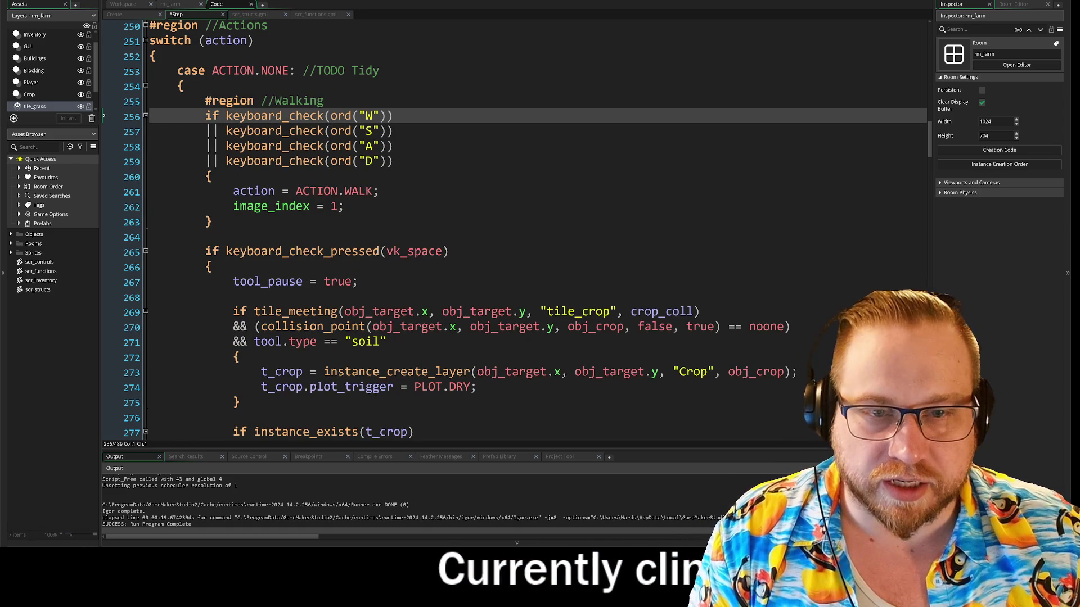
click(205, 237)
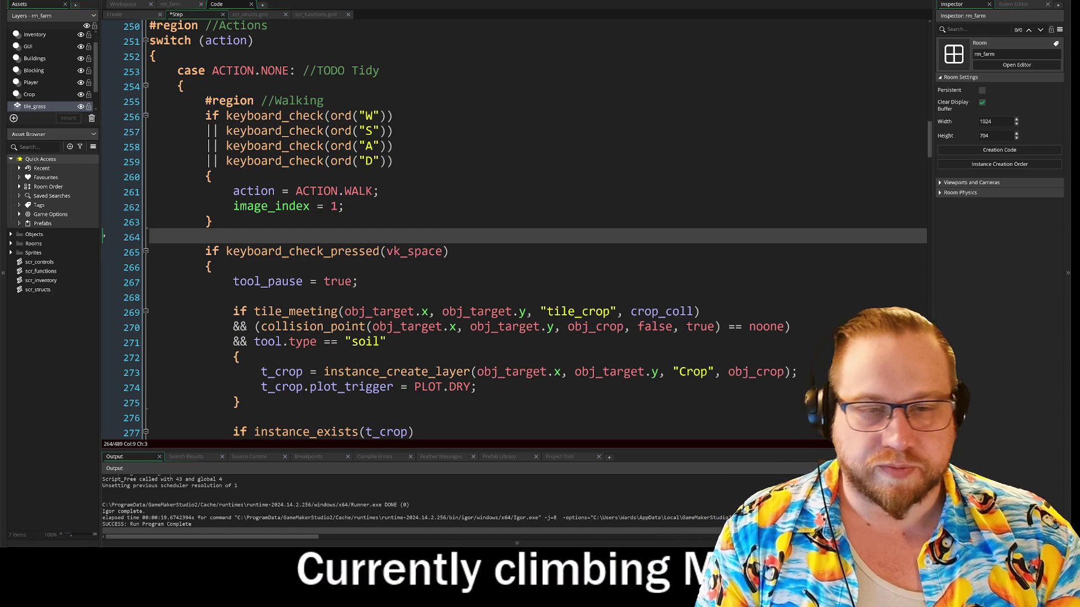
key(Return)
key(Up)
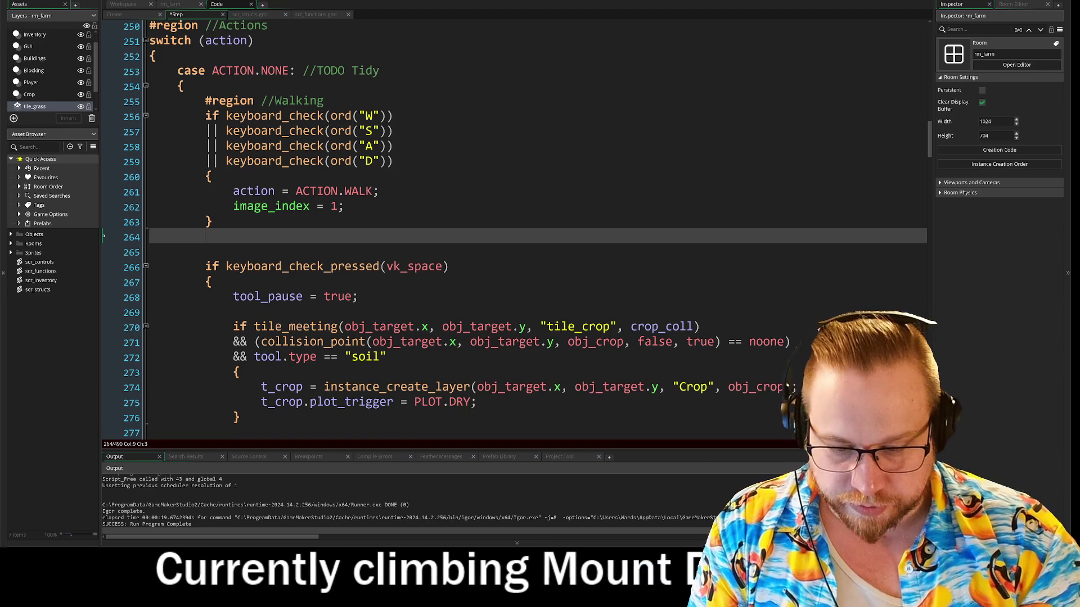
text(#)
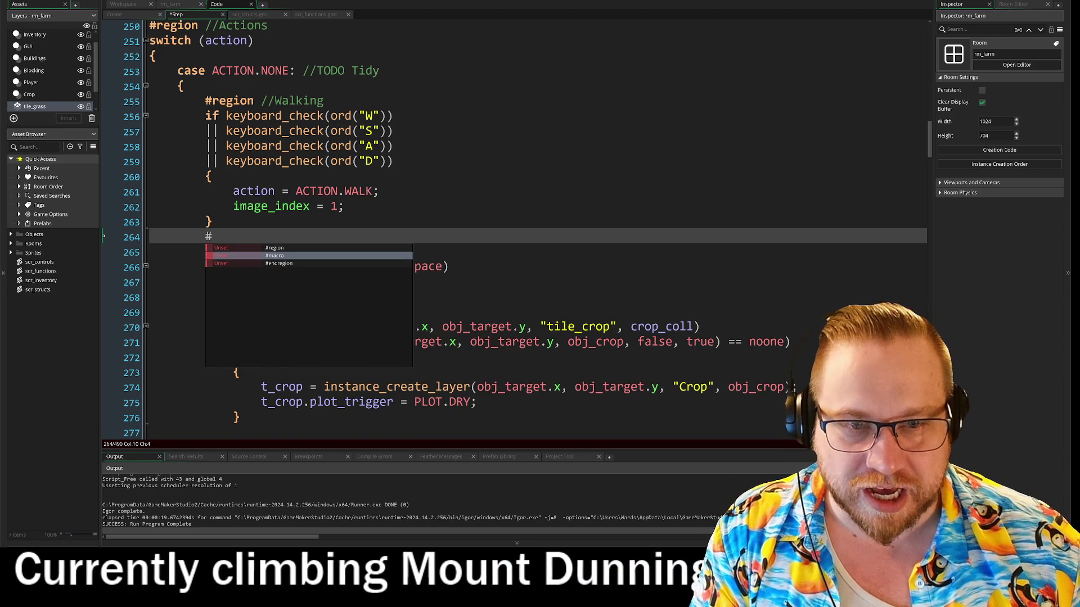
key(Down)
key(Return)
click(233, 312)
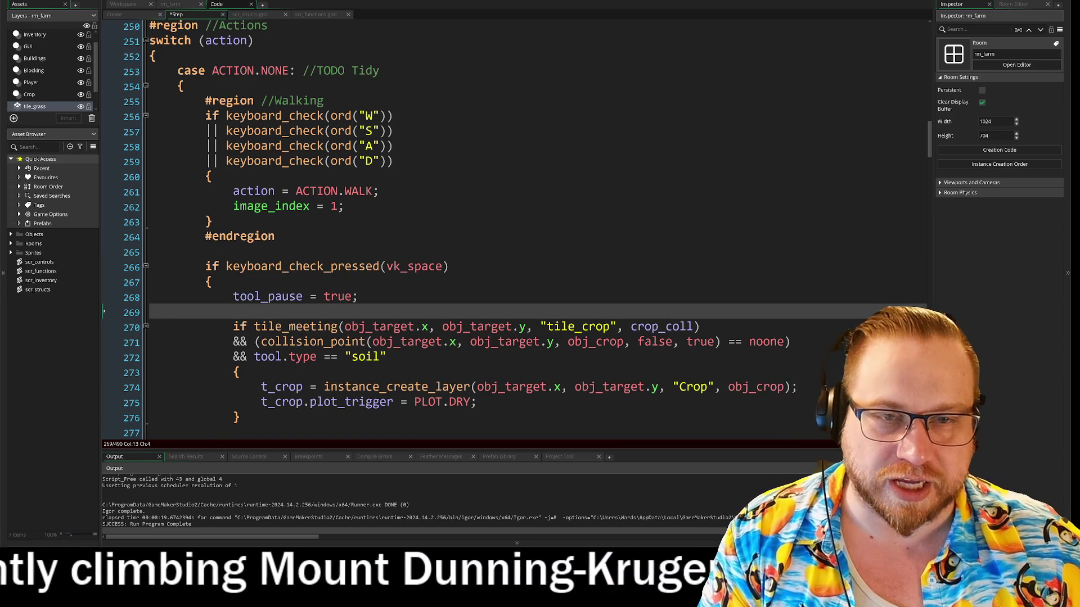
click(178, 117)
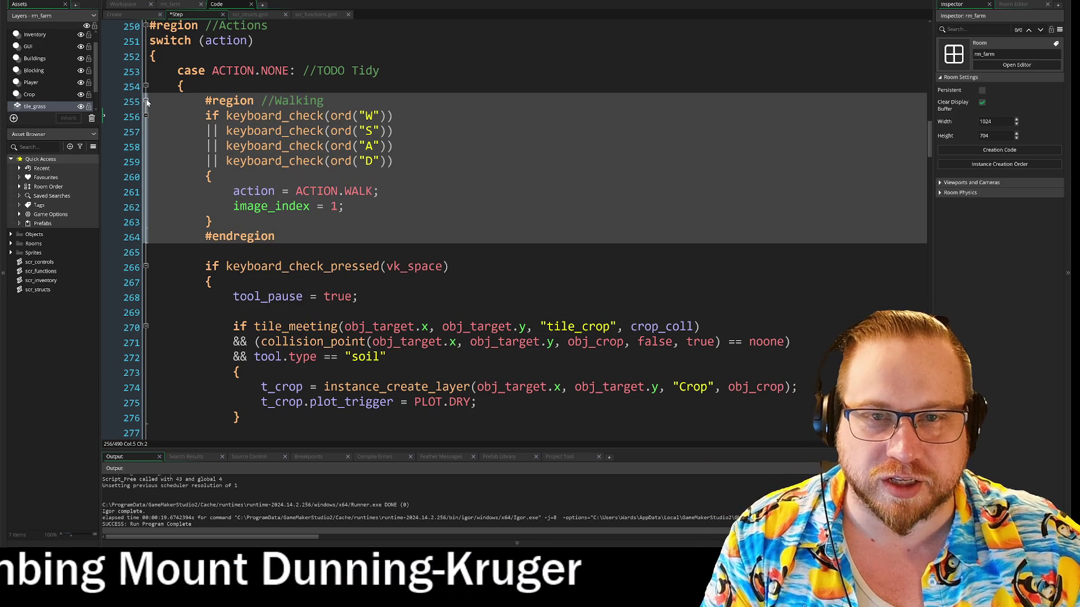
key(Right)
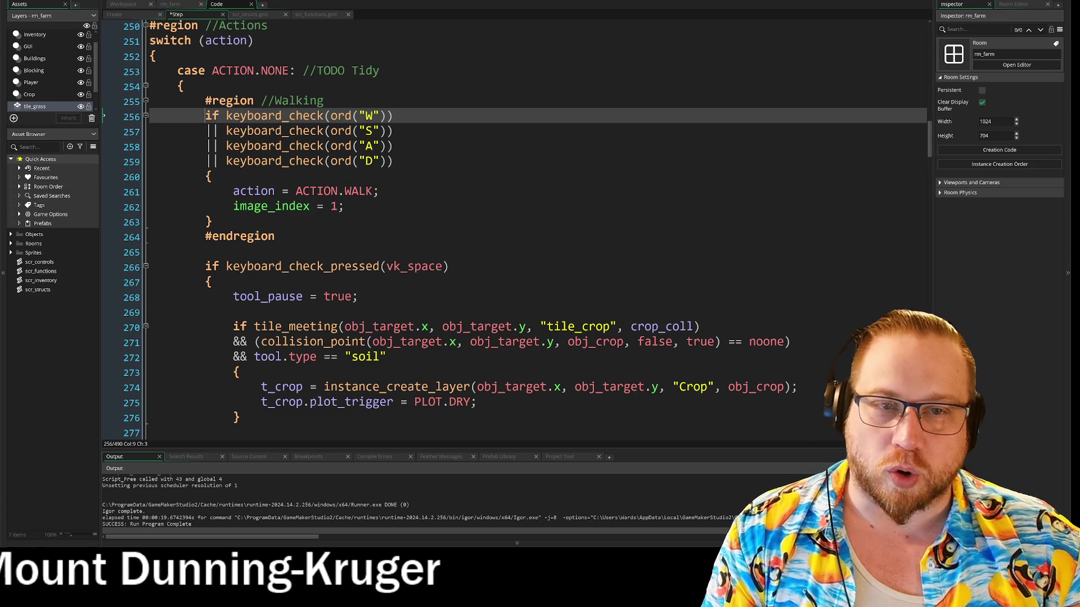
Step: Select WASD condition lines 256–260, then fold the Walking region at line 255
key(shift+Down)
key(shift+Down)
key(shift+Down)
key(shift+End)
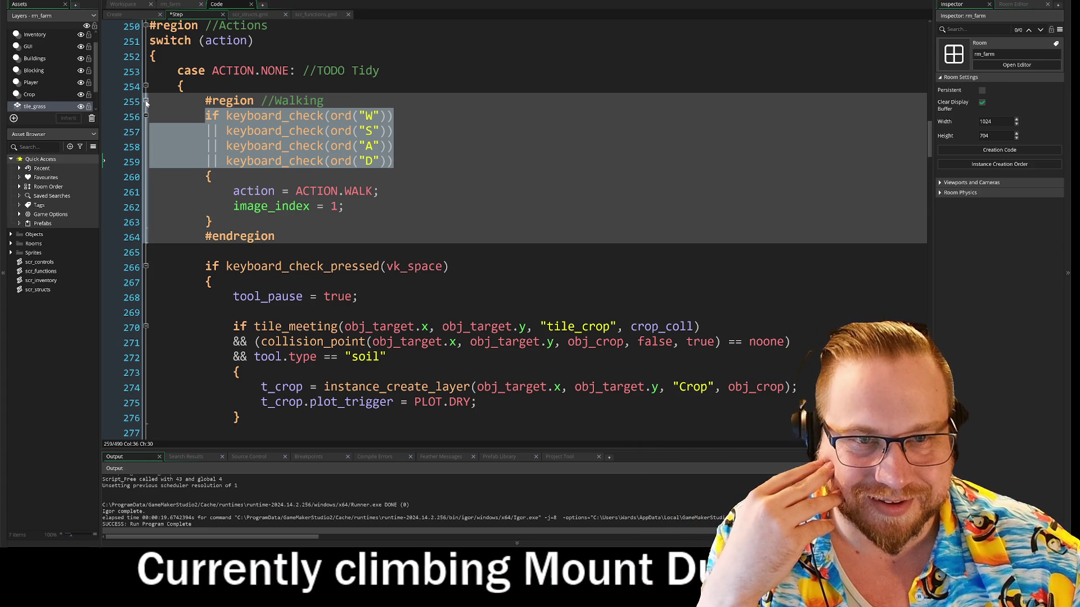
drag(177, 116, 212, 177)
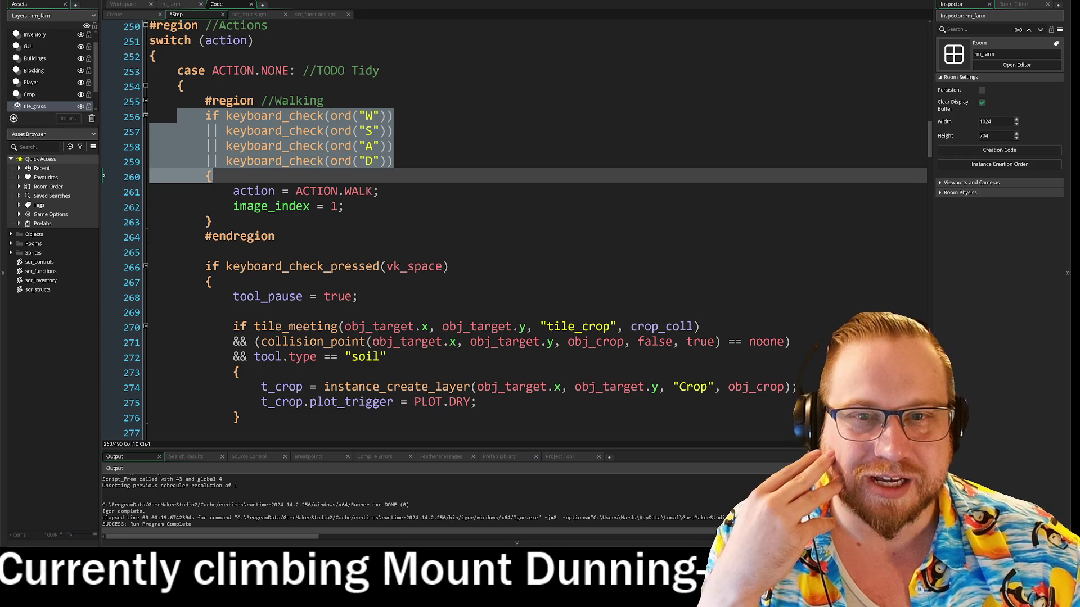
click(146, 102)
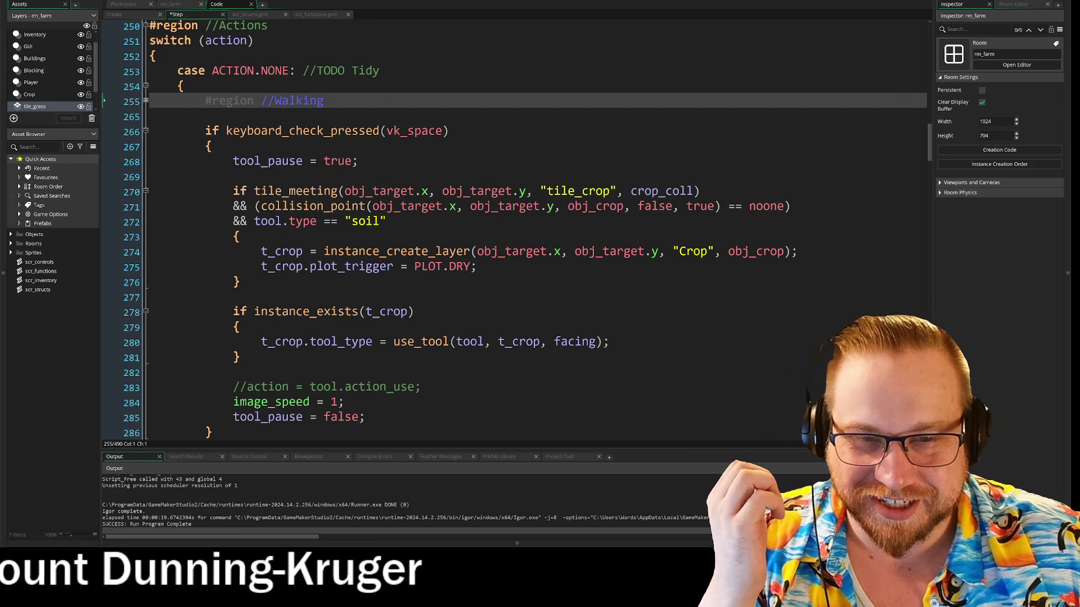
Step: Insert a blank line after the break, before the ACTION.PICKUP case
scroll(506, 236, down, 2)
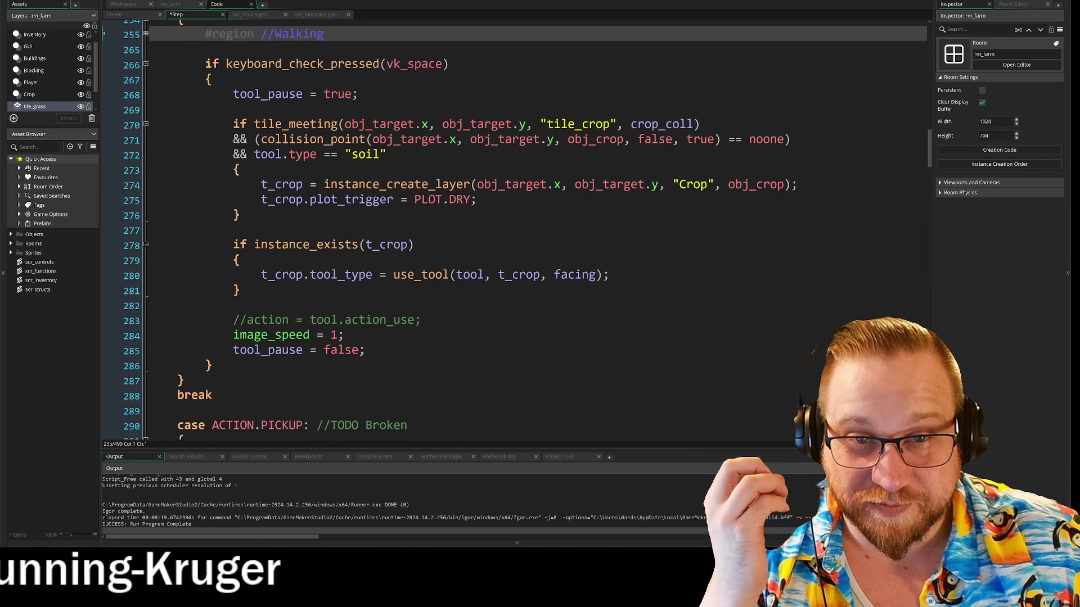
scroll(514, 230, down, 1)
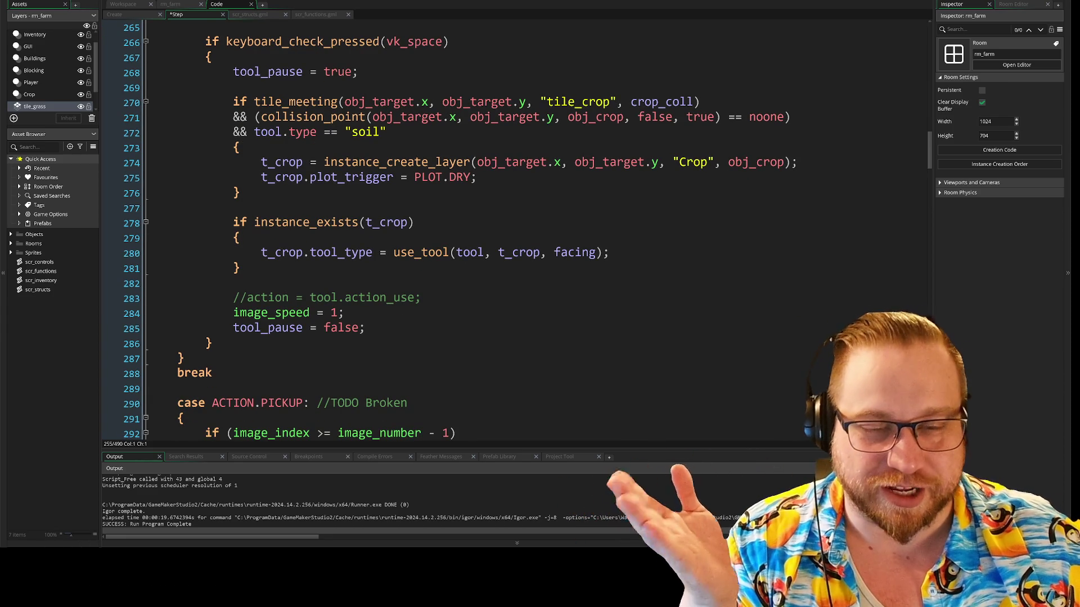
click(225, 389)
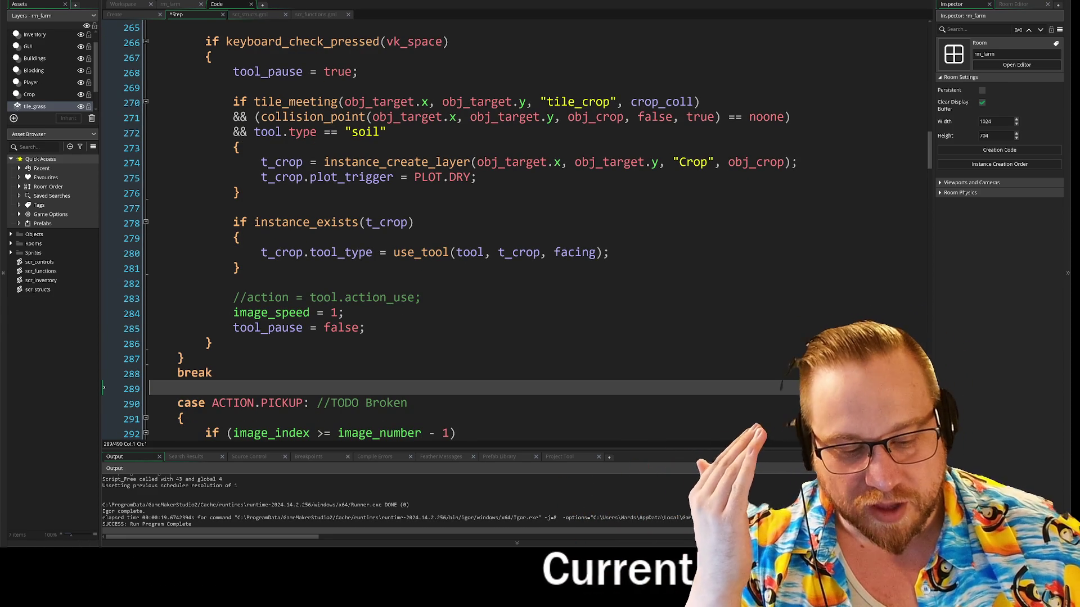
key(Return)
key(Return)
scroll(456, 228, up, 1)
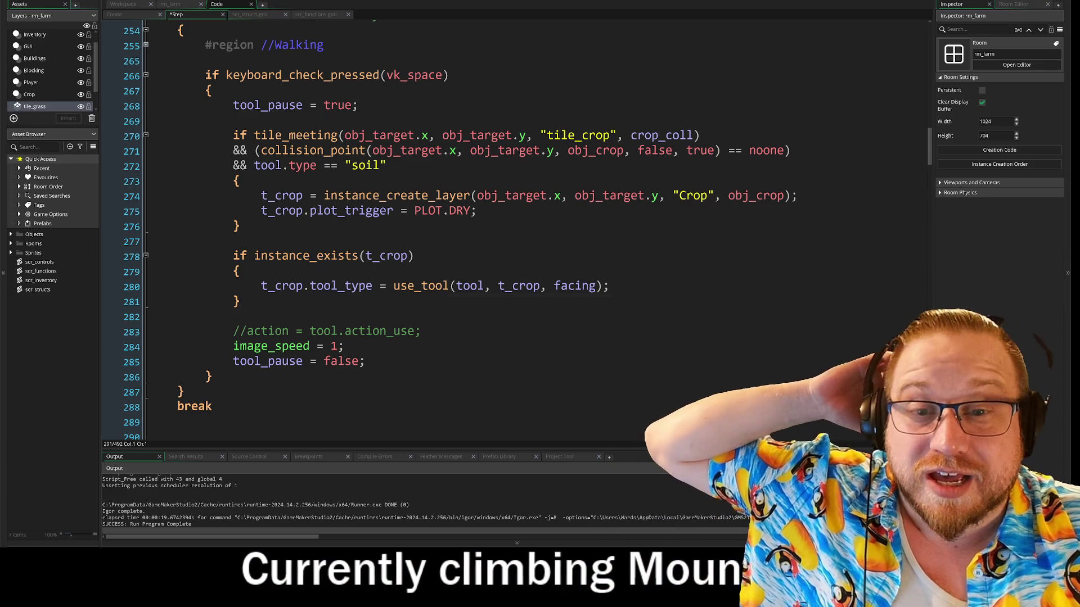
Step: Check where the space-press block opens and closes, then bring up the Obsidian design notes
mouse_move(427, 287)
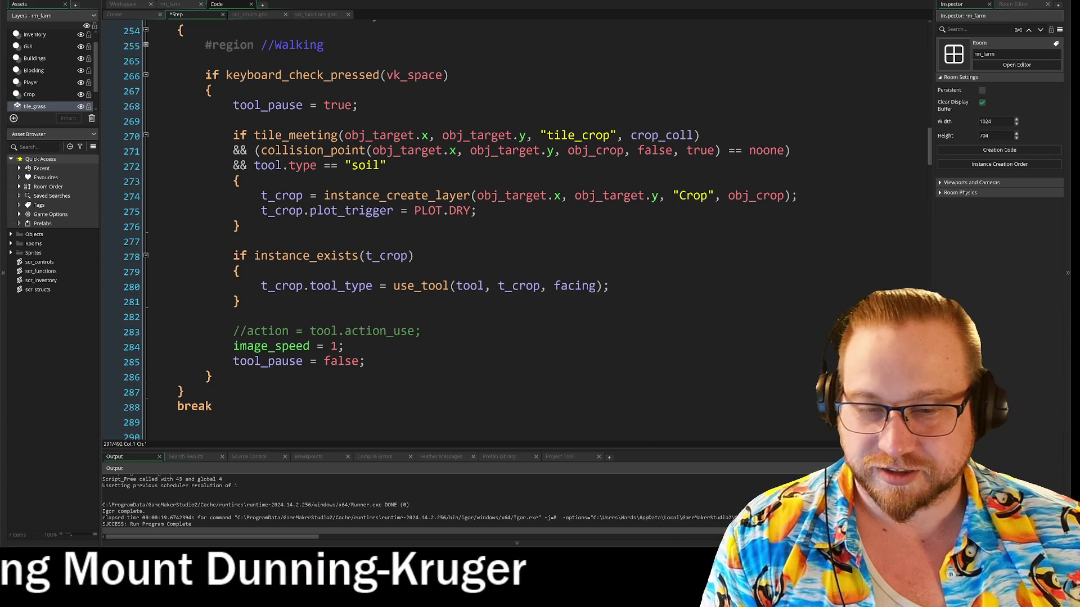
click(213, 377)
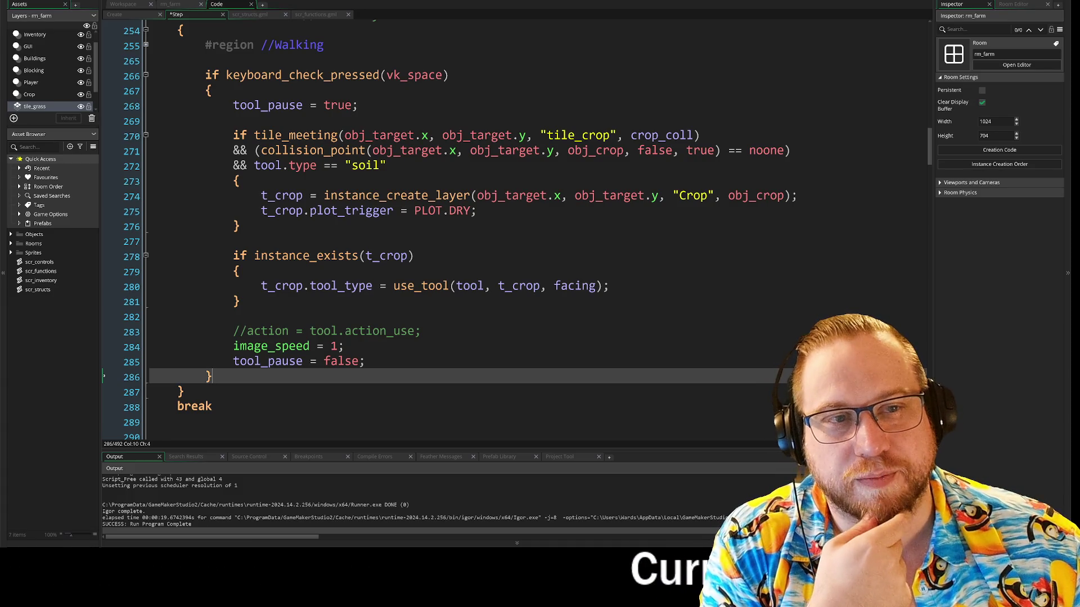
click(211, 91)
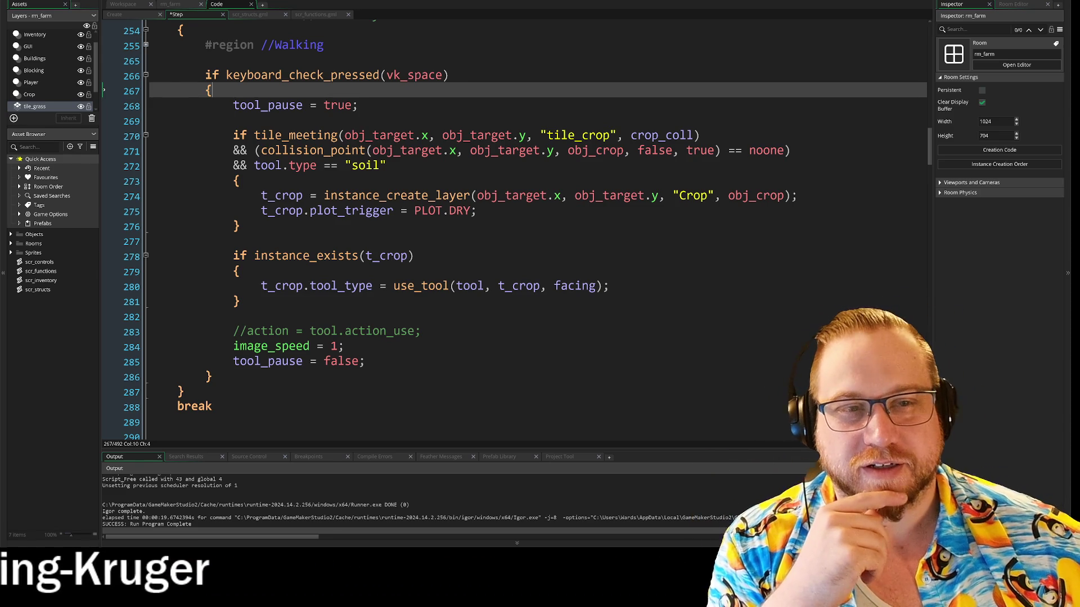
click(357, 106)
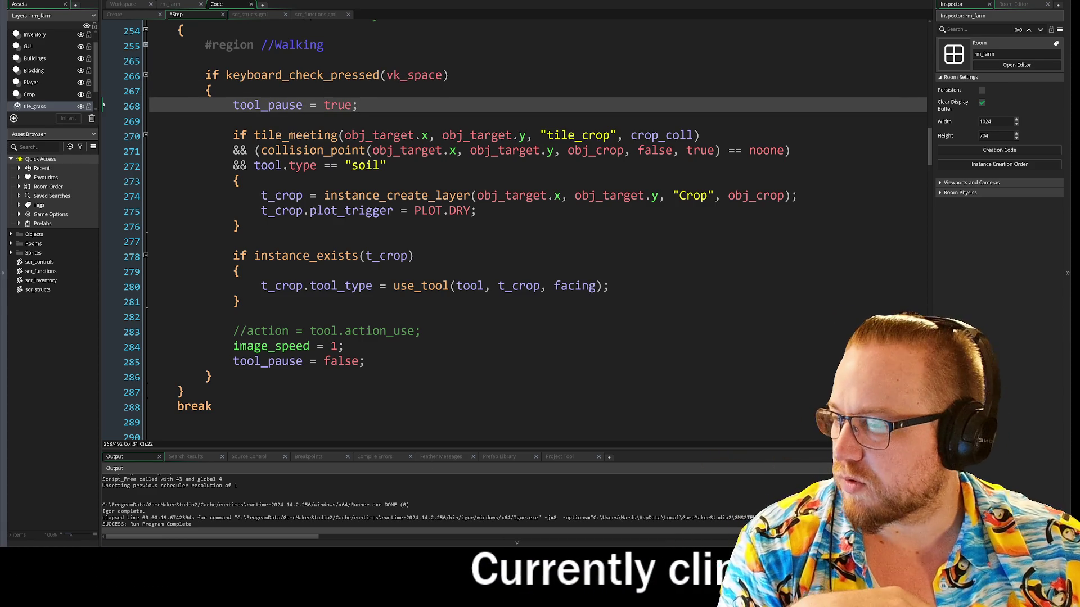
key(alt+Tab)
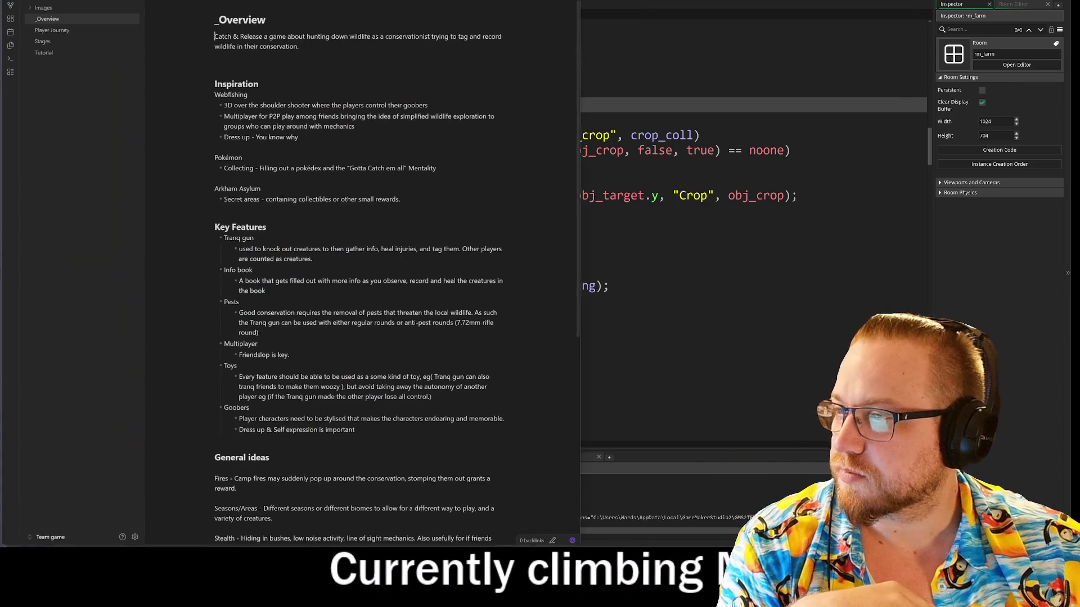
Step: Browse the Player Journey, Stages, Tutorial and _Overview notes, then return to the Step event
scroll(360, 281, down, 5)
scroll(360, 282, up, 5)
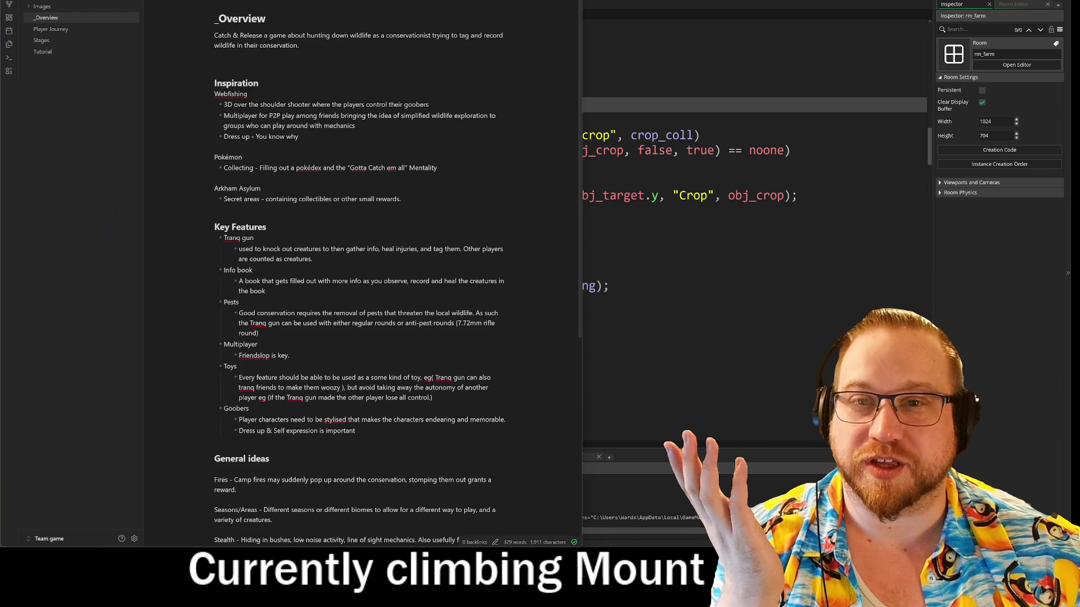
click(51, 29)
click(45, 41)
click(44, 51)
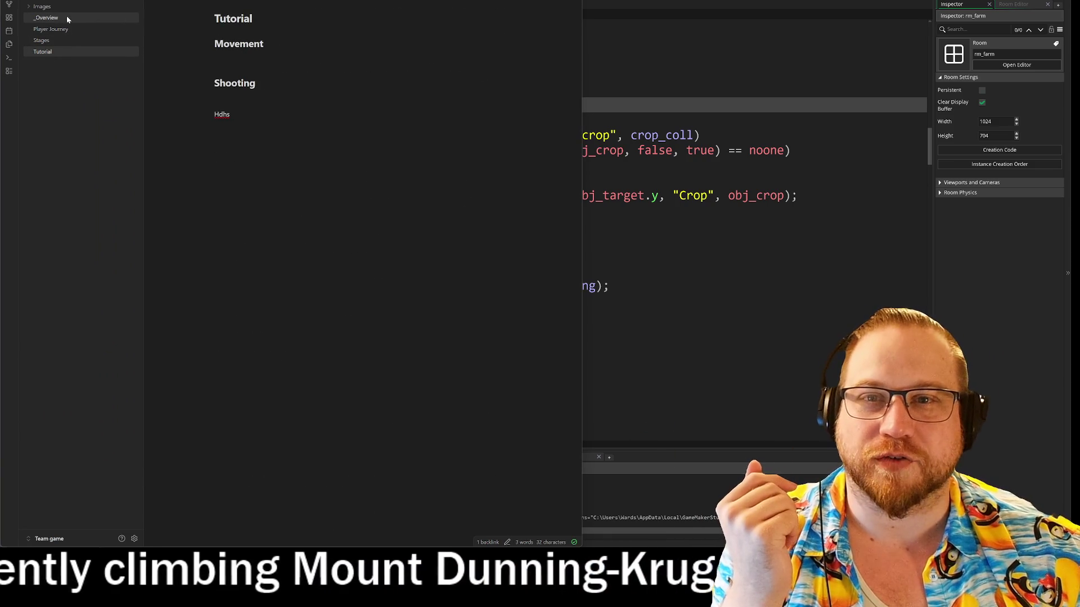
click(48, 17)
key(alt+Tab)
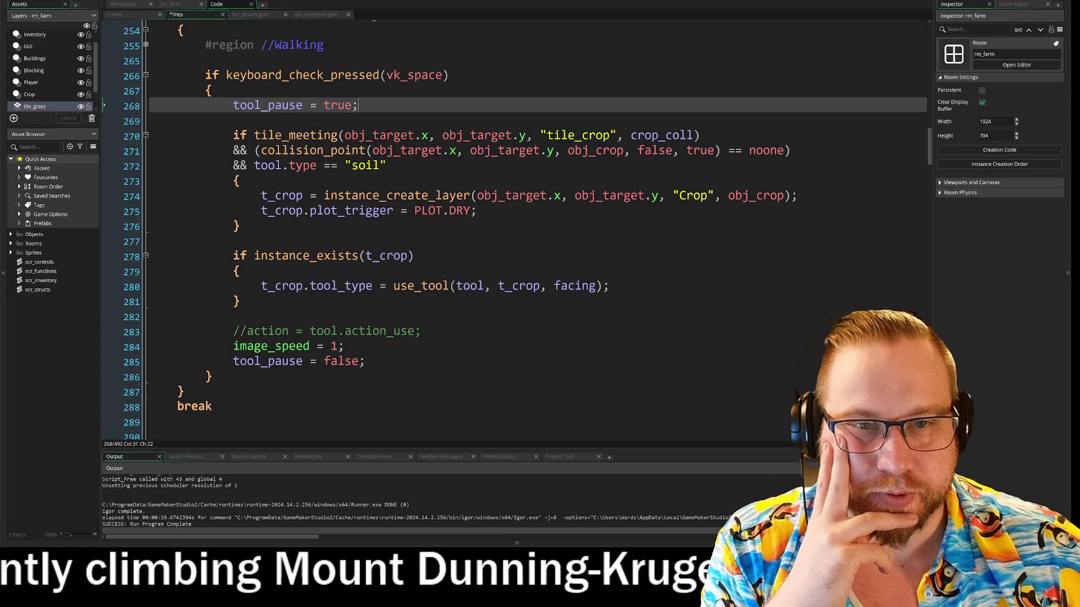
Step: Add two blank lines below tool_pause = true
click(404, 75)
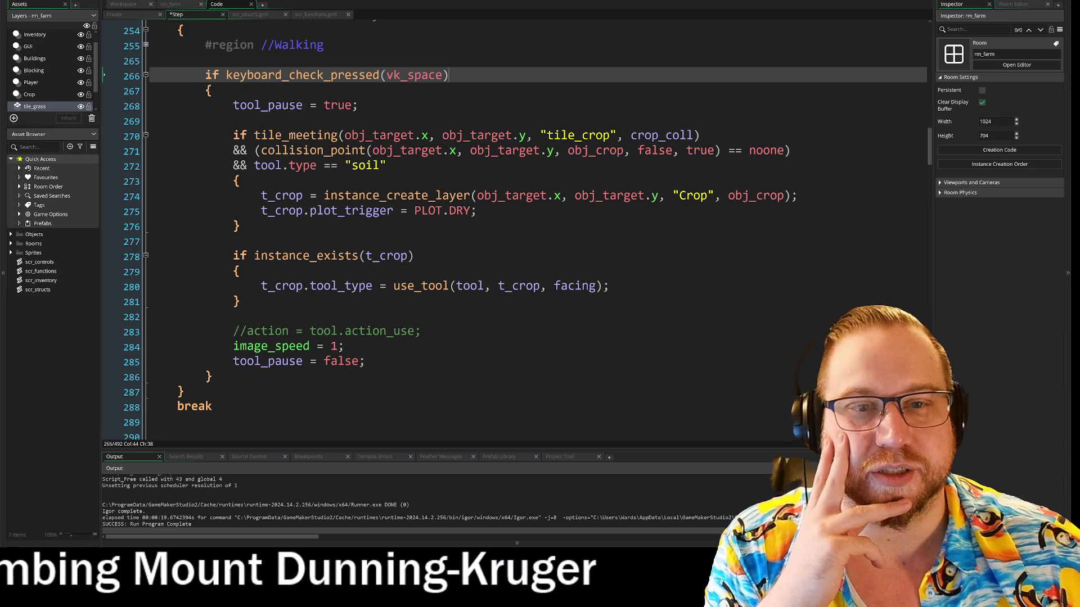
click(233, 120)
key(Return)
key(Return)
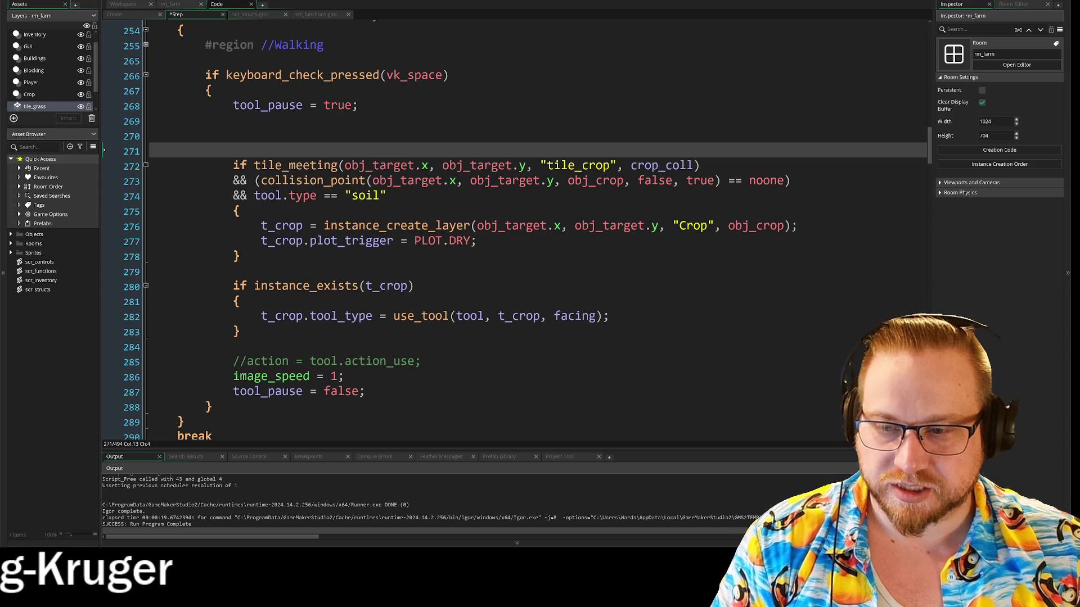
Step: Unindent the tile_meeting crop code to the left margin and indent tool_pause = false one level
click(234, 165)
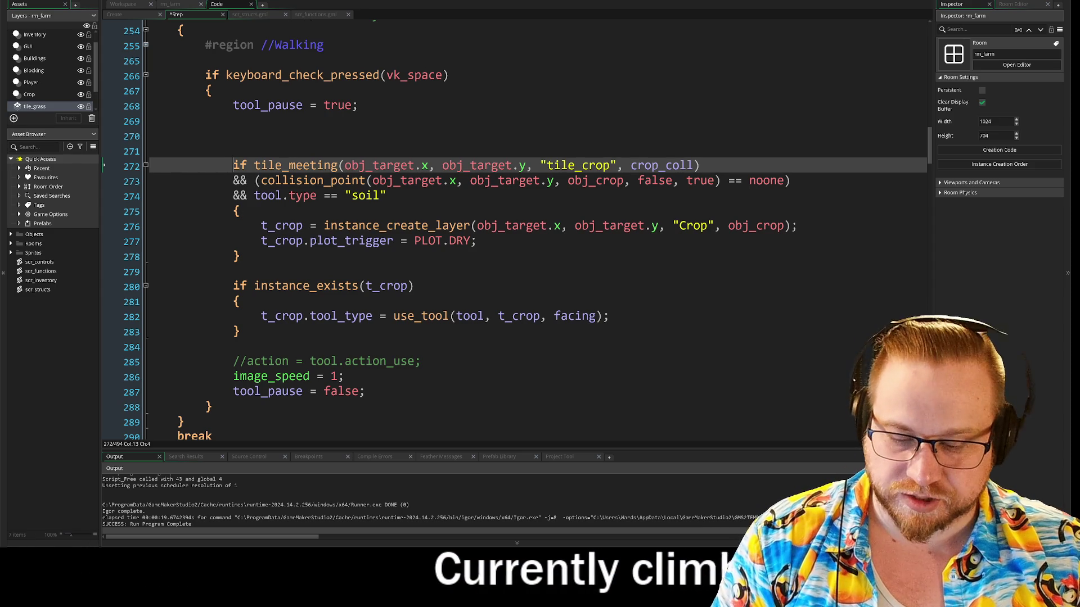
key(Down)
key(Down)
key(Down)
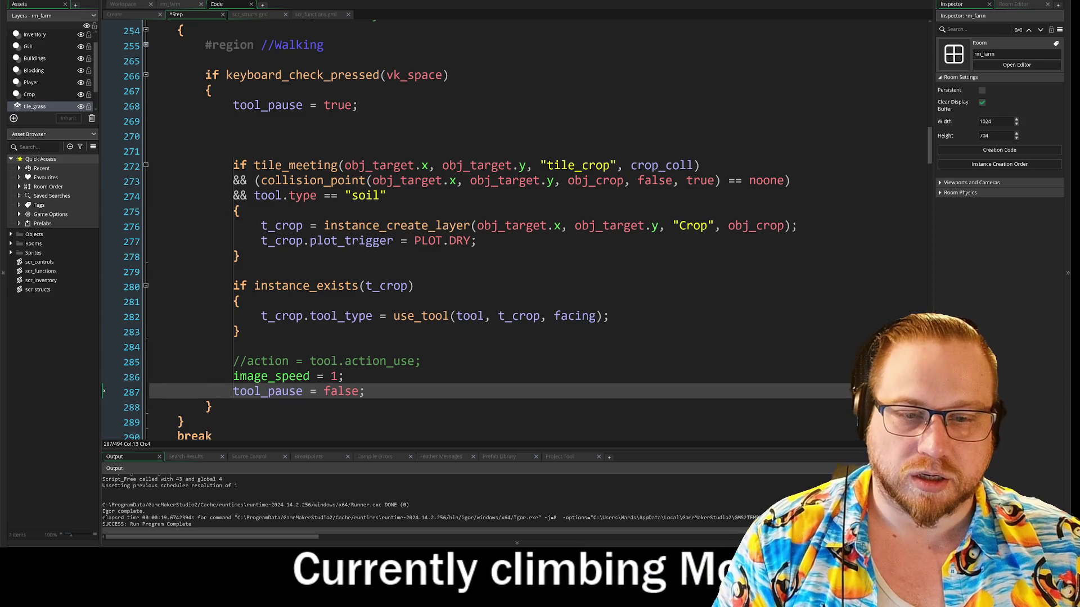
key(shift+Tab)
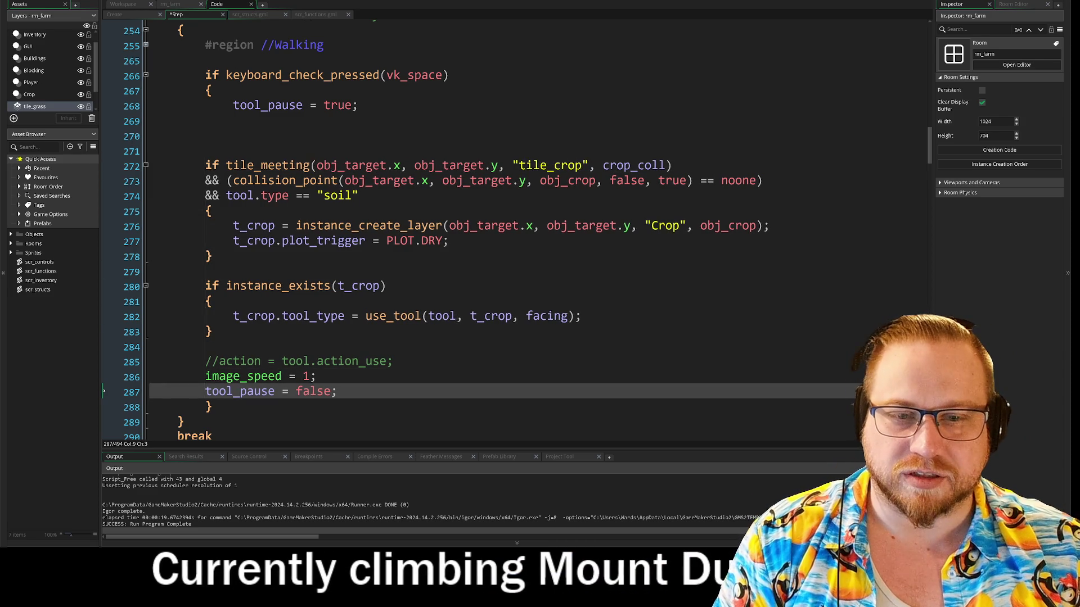
key(shift+Tab)
key(shift+Tab)
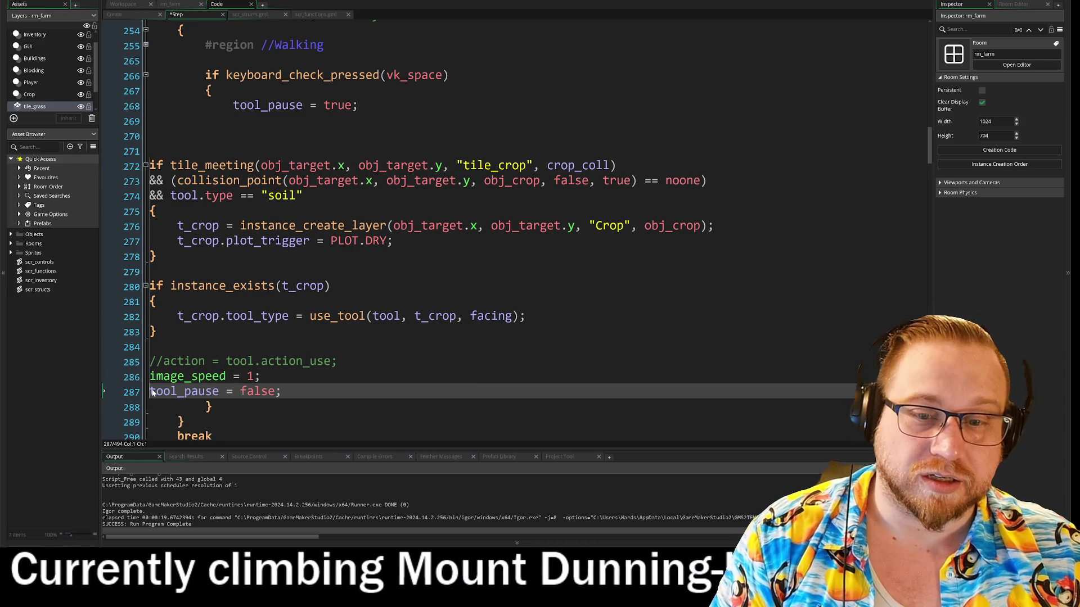
key(Tab)
key(Tab)
key(Tab)
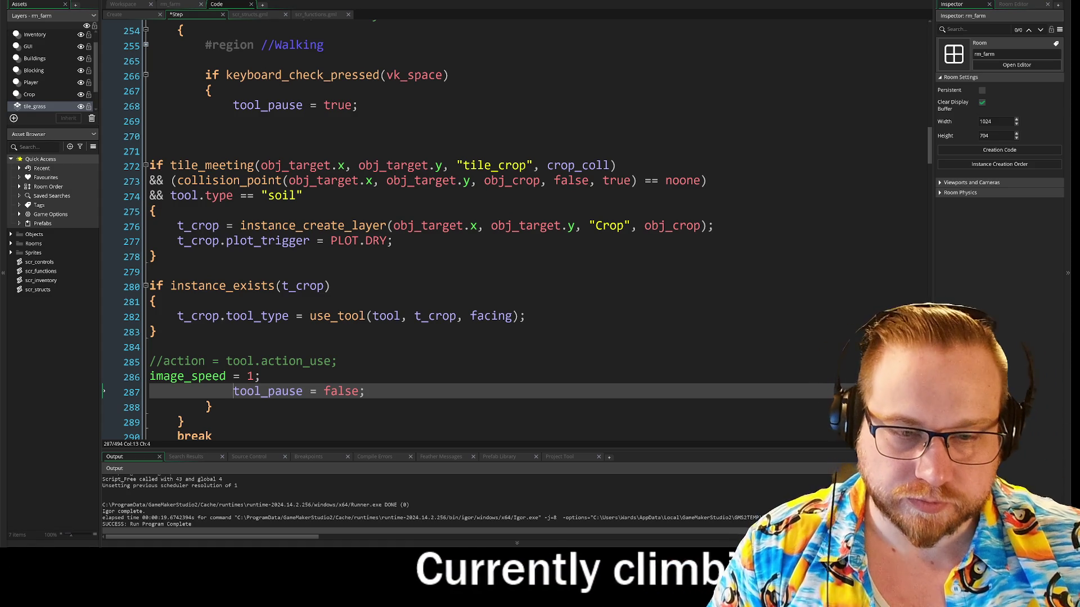
Step: Delete the commented-out //action = tool.action_use; line and the leftover empty lines
key(Up)
key(Up)
key(Home)
key(shift+End)
key(BackSpace)
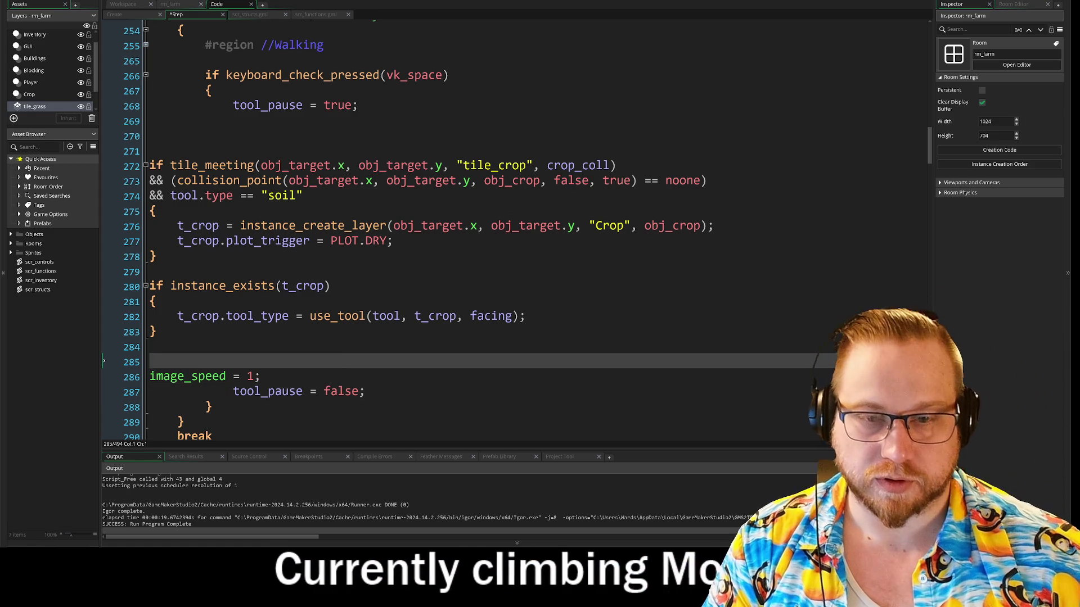
key(BackSpace)
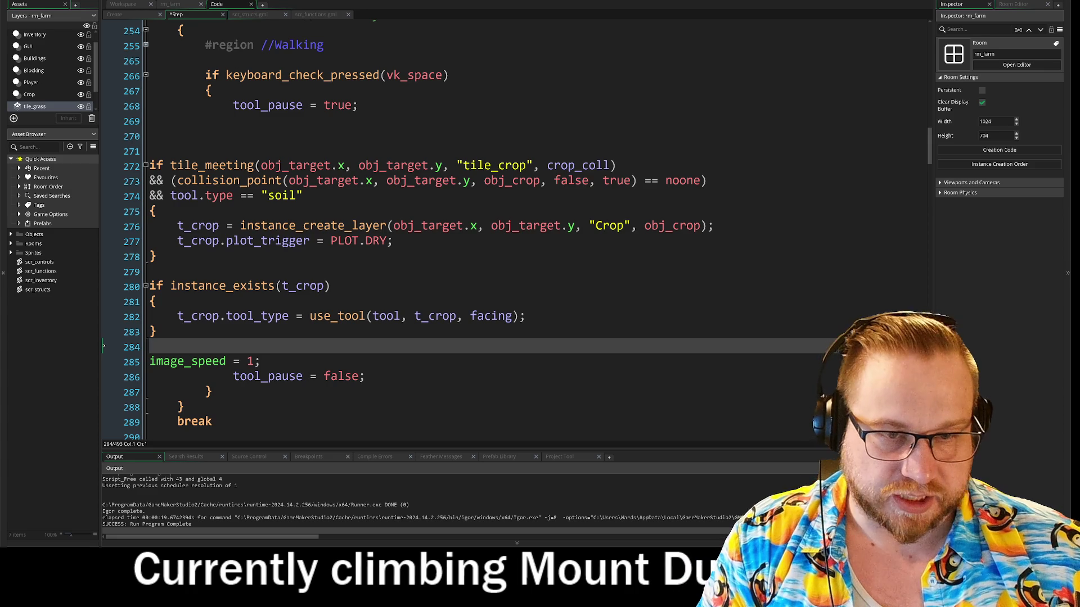
drag(310, 316, 469, 317)
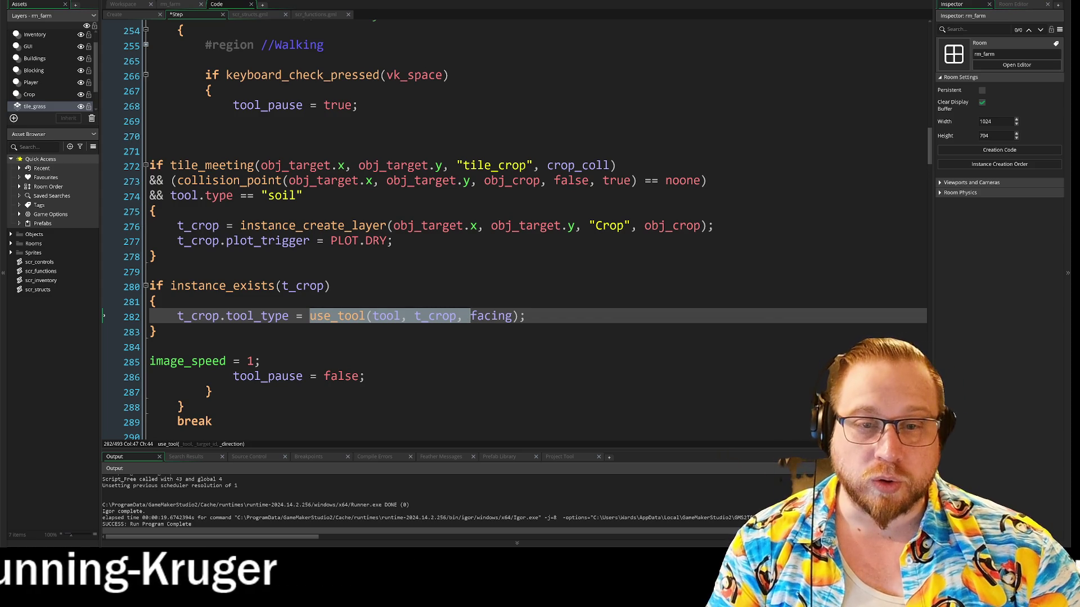
drag(126, 257, 126, 167)
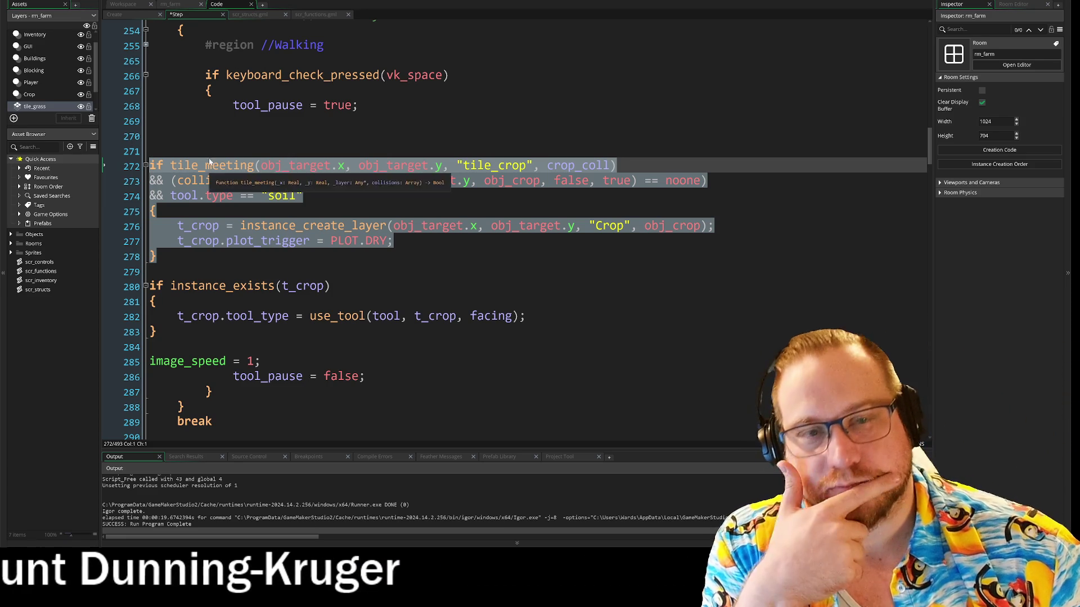
scroll(402, 279, up, 3)
scroll(401, 280, down, 3)
click(185, 165)
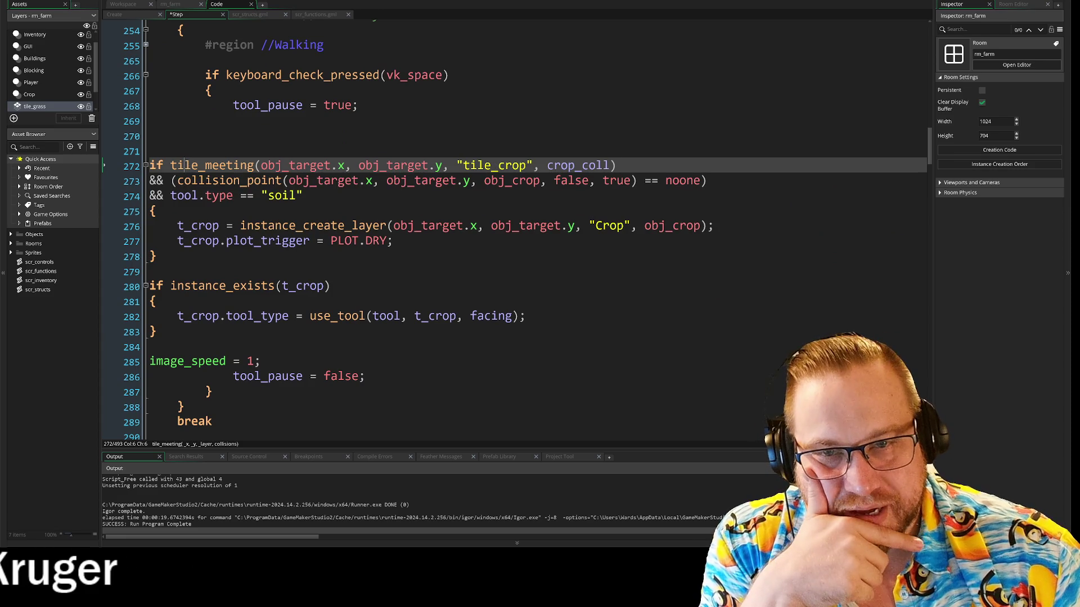
key(shift+Down)
key(shift+Down)
key(shift+Down)
key(shift+End)
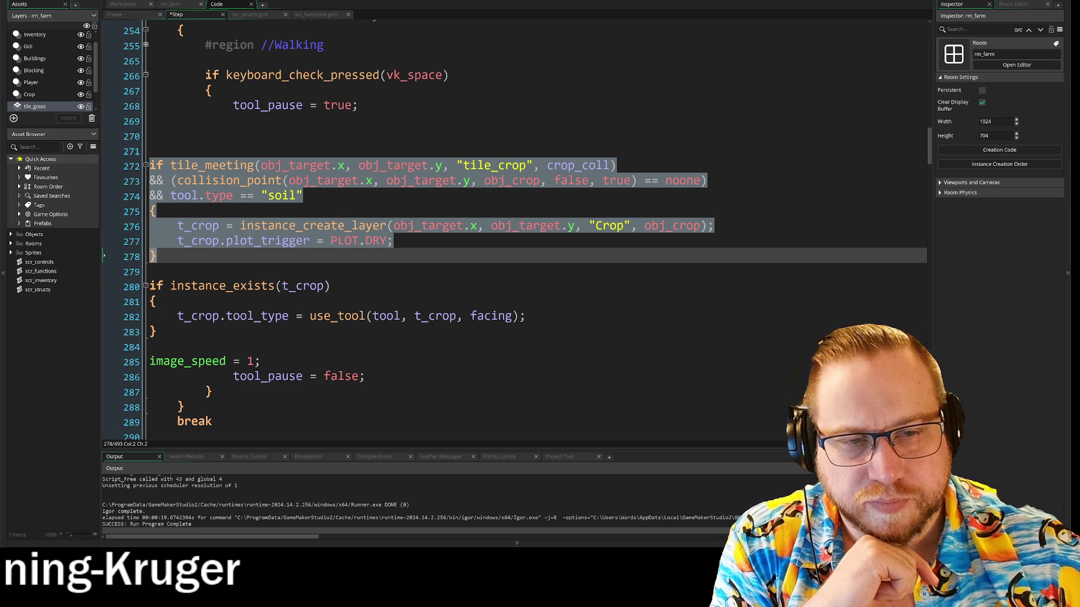
Step: Indent the instance_exists(t_crop) block two levels
click(151, 272)
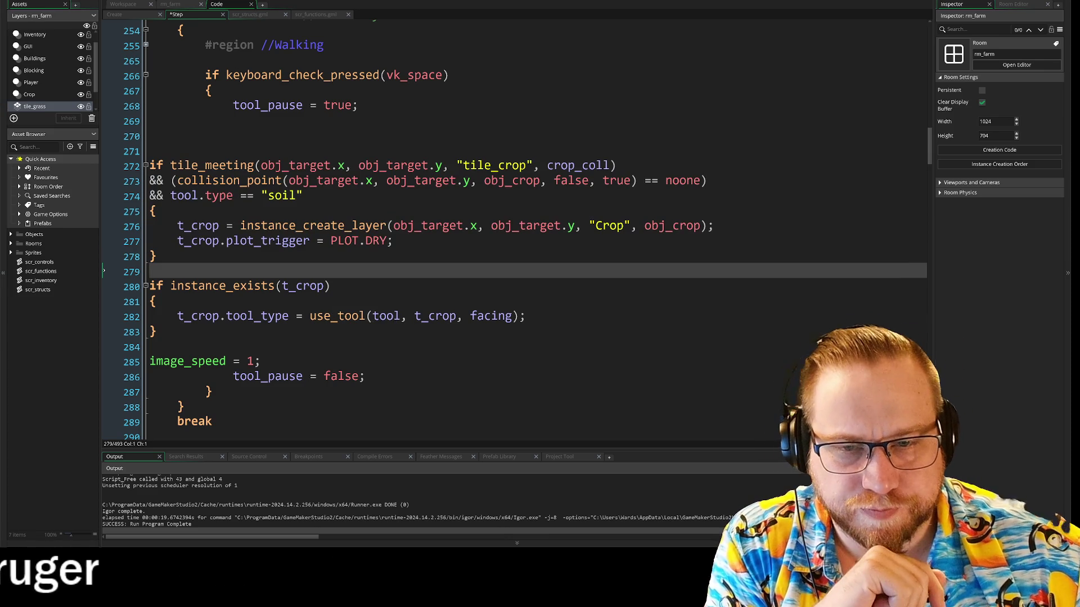
key(Down)
shift+click(157, 332)
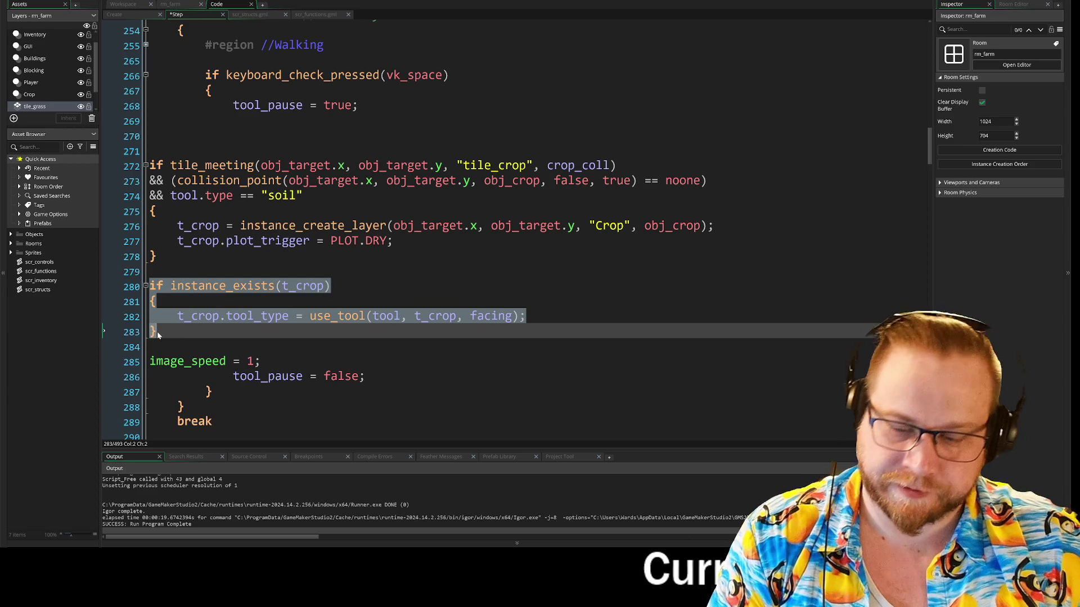
key(Tab)
key(Tab)
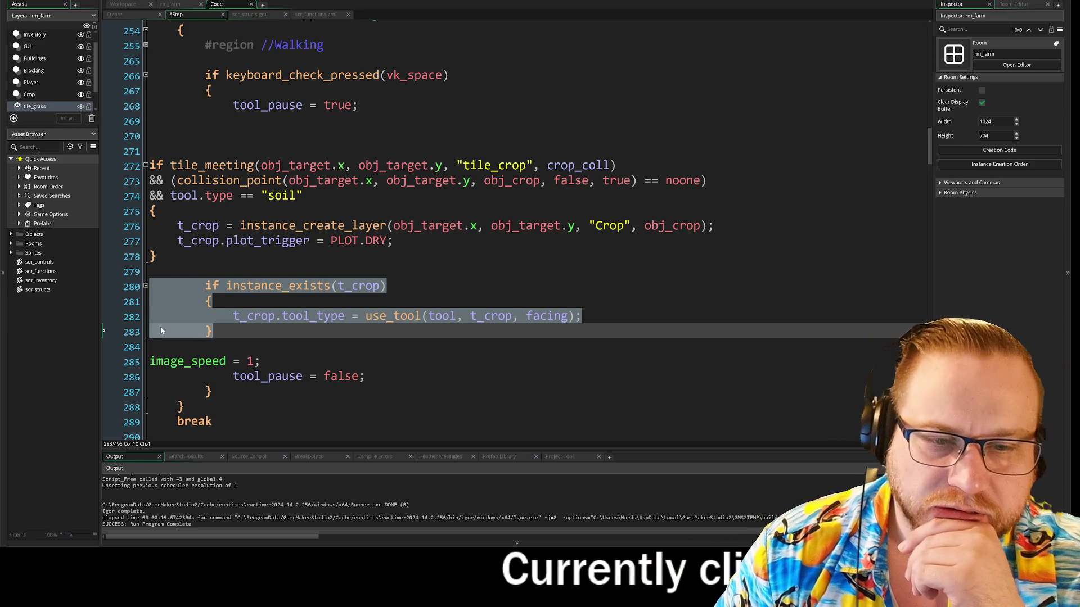
key(Tab)
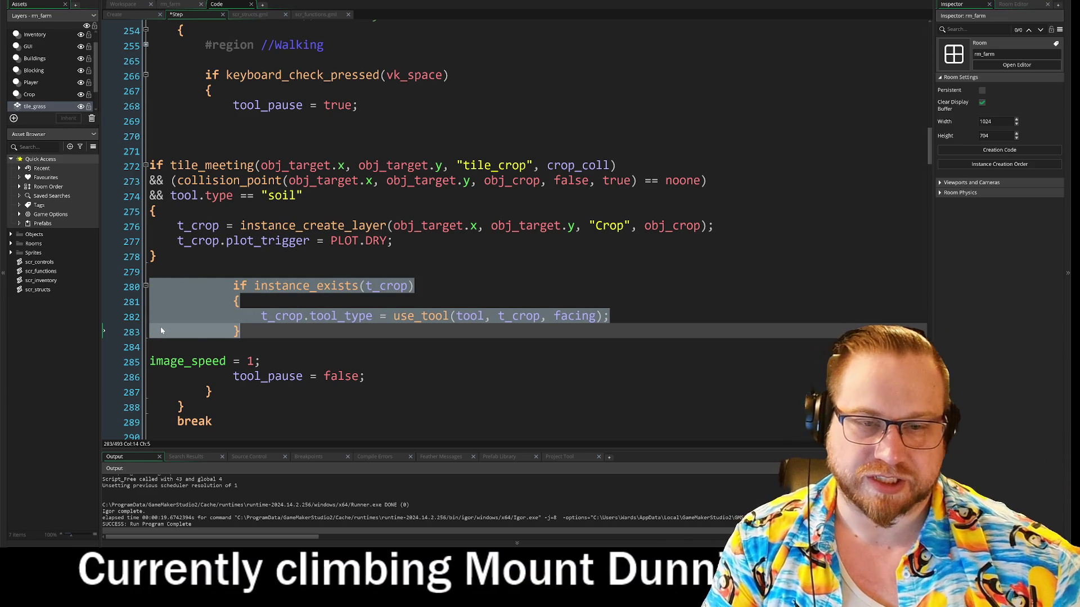
key(Right)
Step: Indent image_speed = 1 to line up with tool_pause
key(Down)
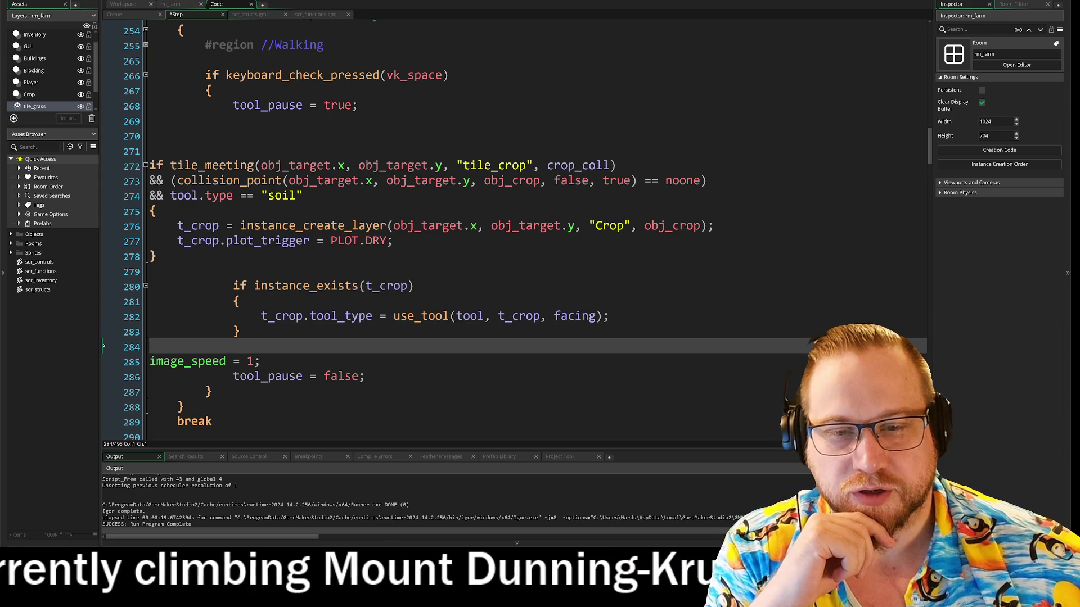
key(Down)
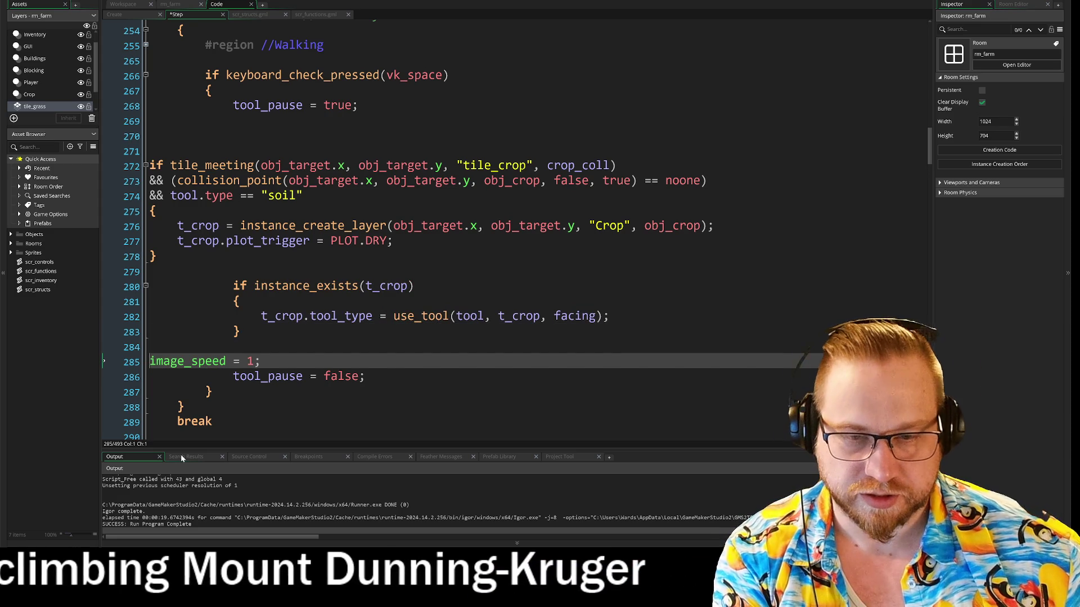
key(Tab)
key(Tab)
key(Tab)
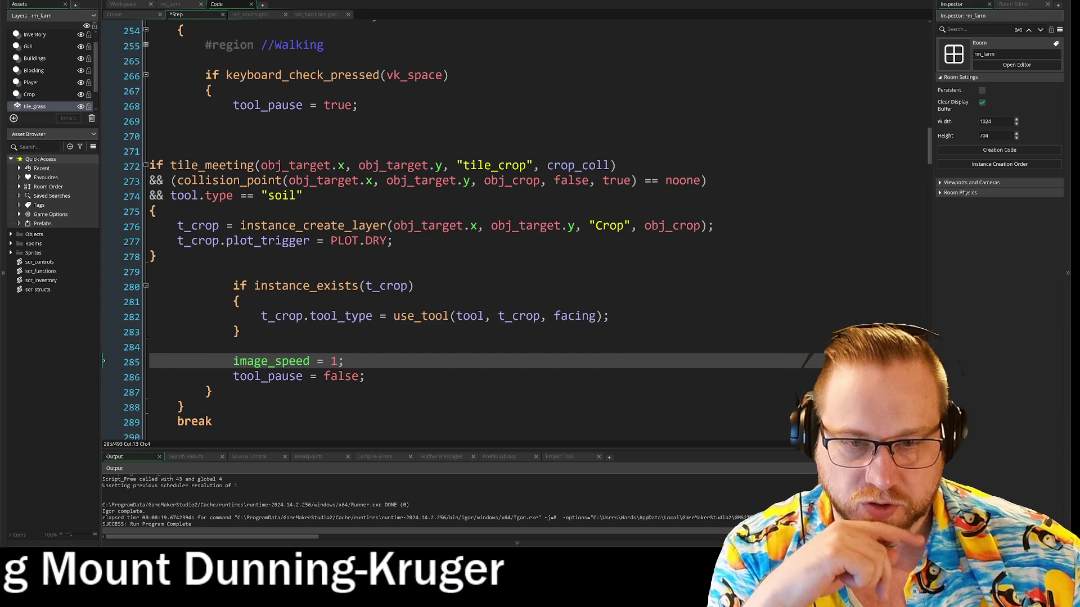
key(Down)
key(Down)
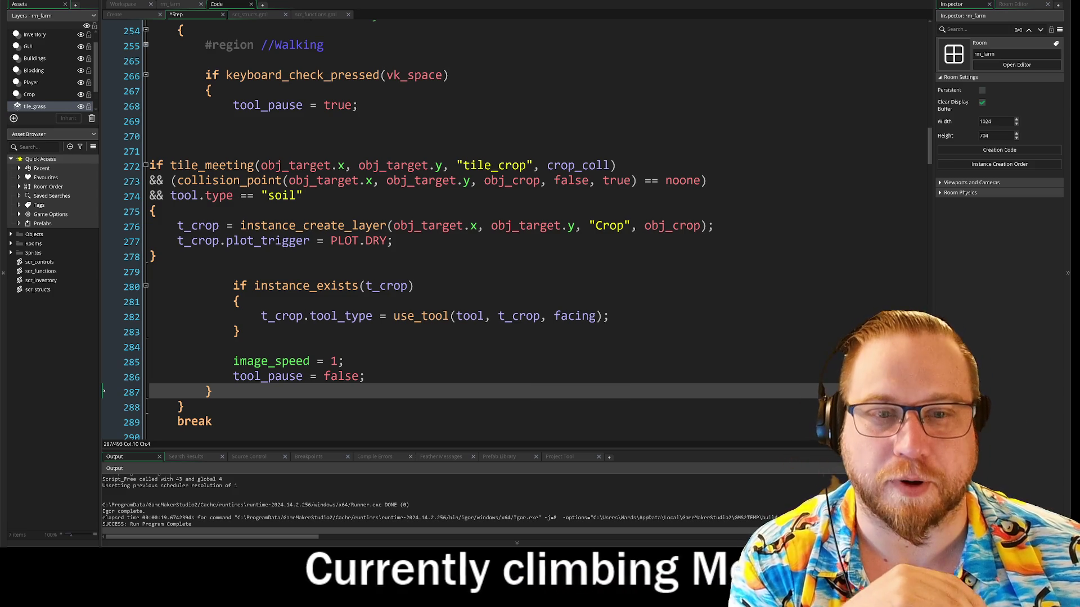
Step: Indent the tile_meeting planting block two levels and align its closing brace with the block
drag(394, 241, 156, 169)
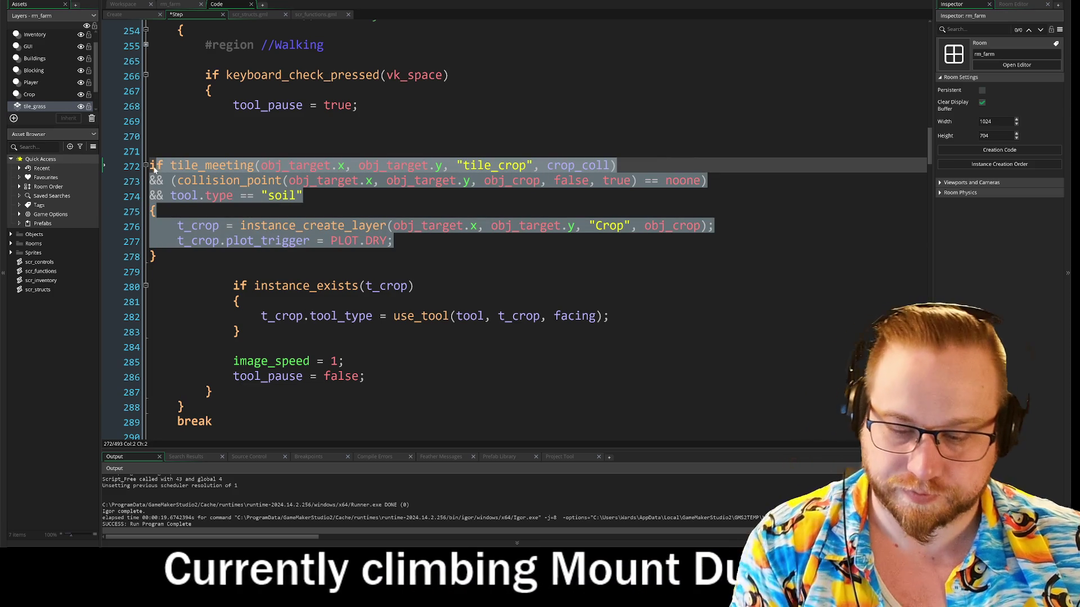
key(Tab)
key(Tab)
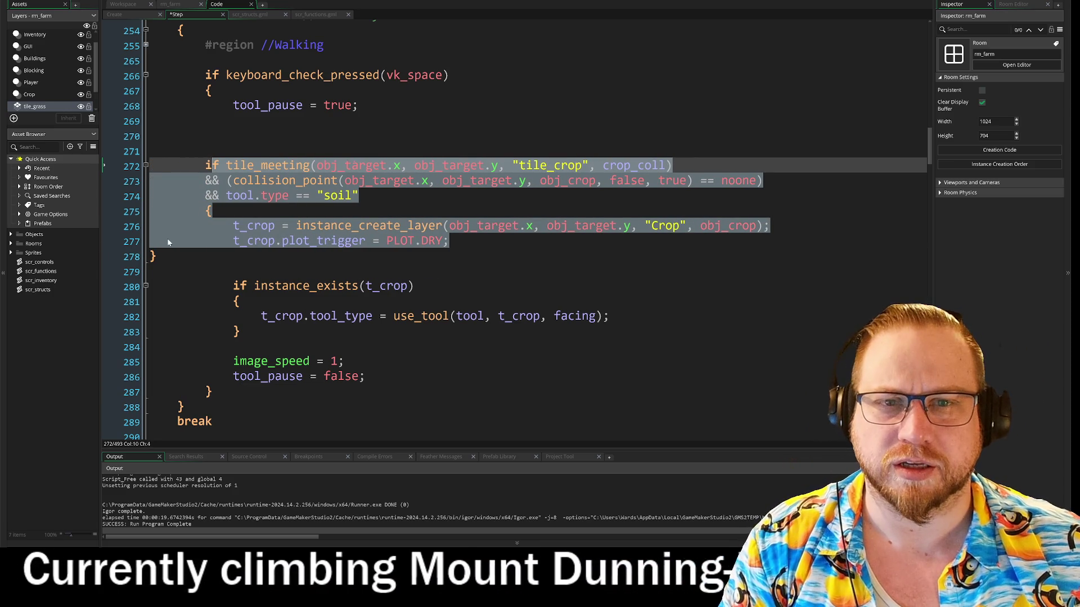
click(151, 256)
key(Tab)
key(Tab)
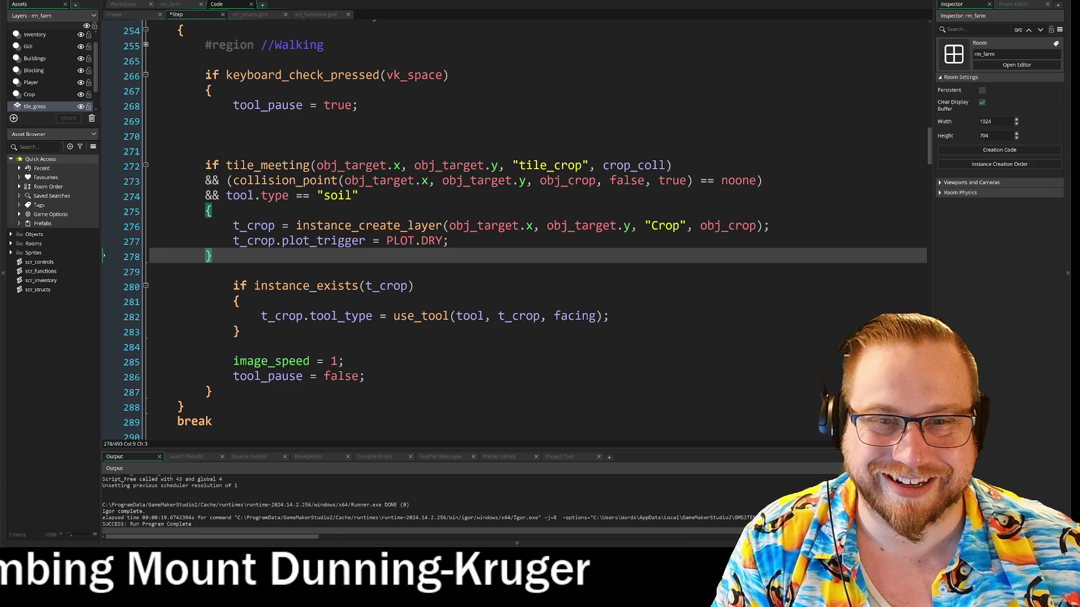
mouse_move(233, 285)
mouse_down()
mouse_move(414, 286)
mouse_move(234, 366)
mouse_up()
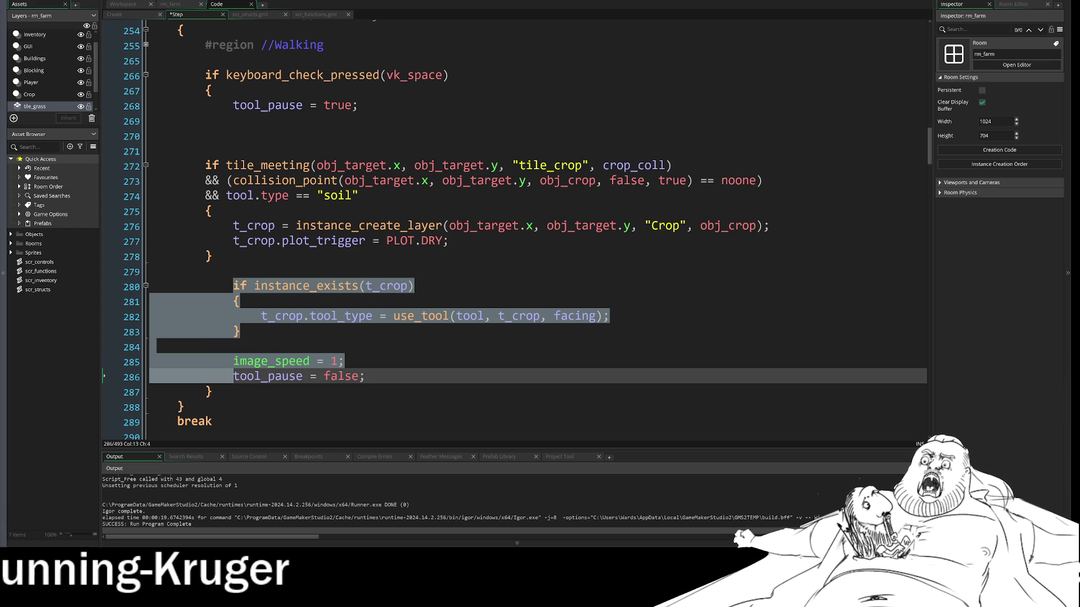
key(super+e)
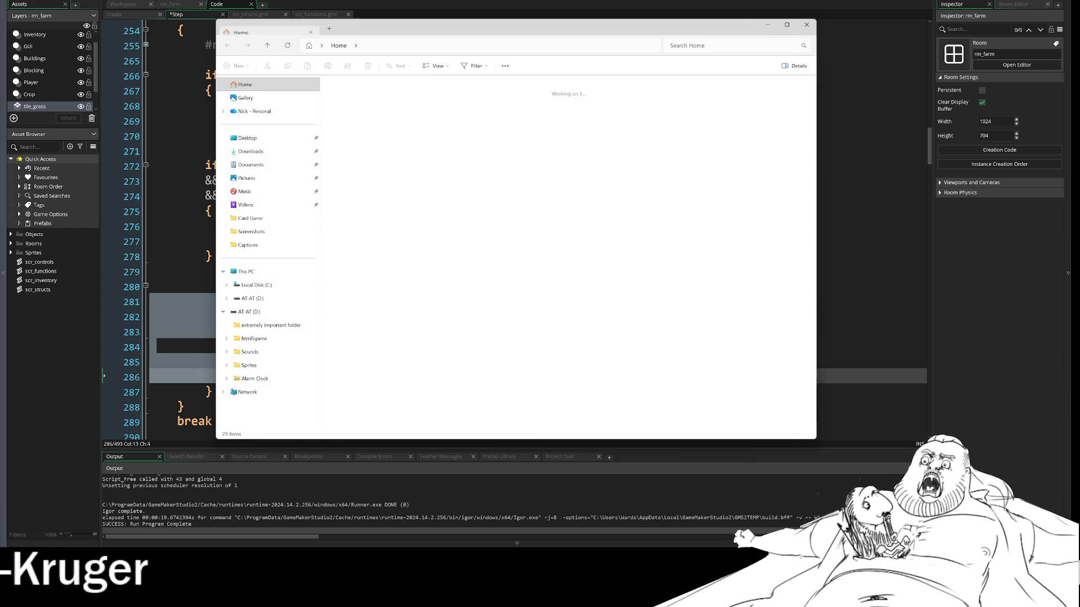
key(alt+F4)
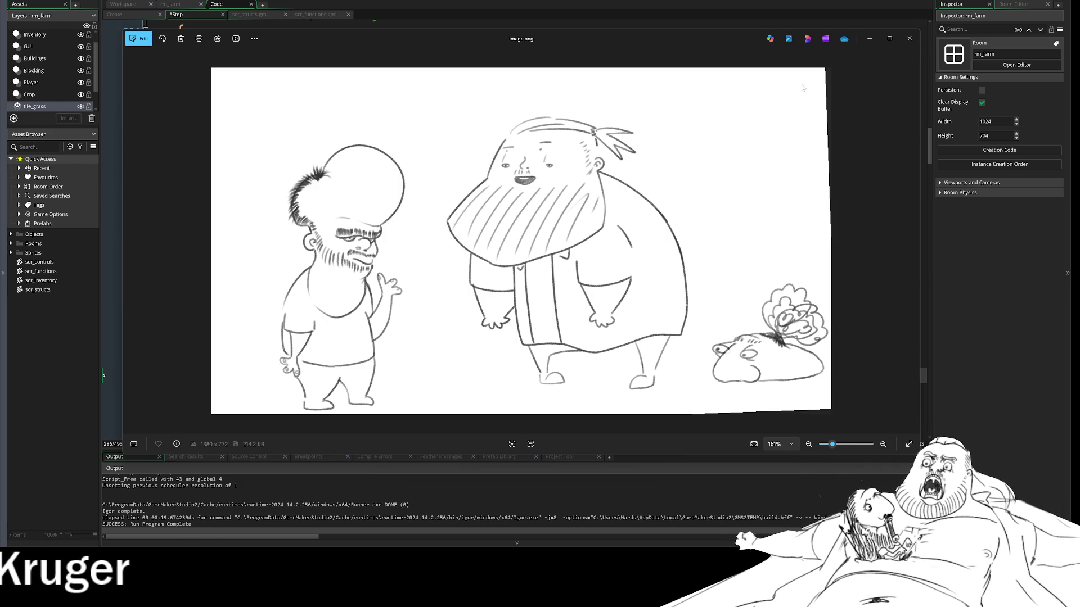
click(909, 41)
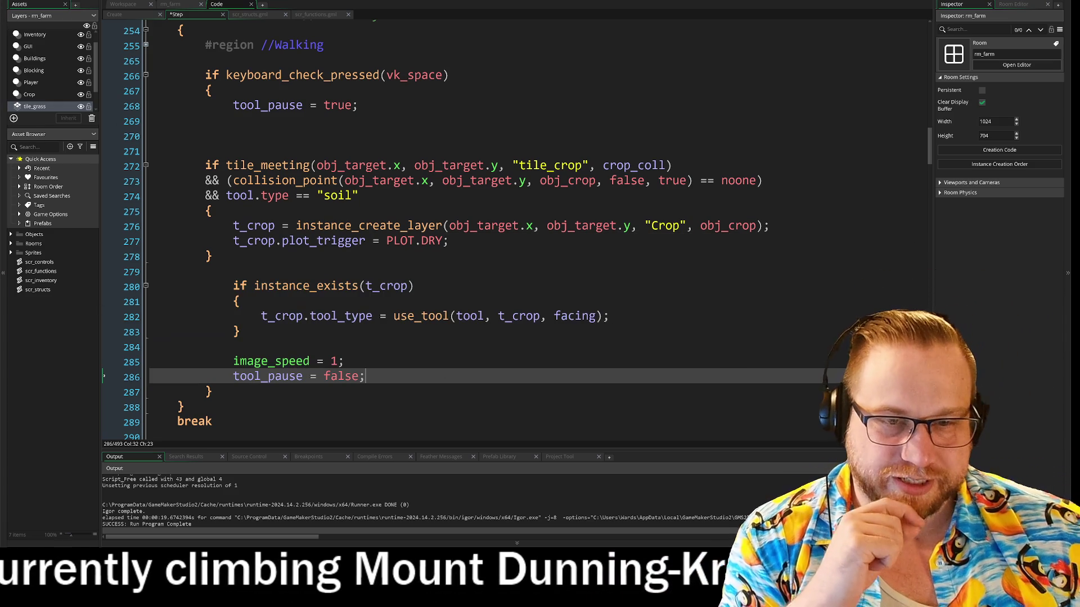
Step: Indent the tile_meeting crop-creation block one level
drag(213, 256, 190, 148)
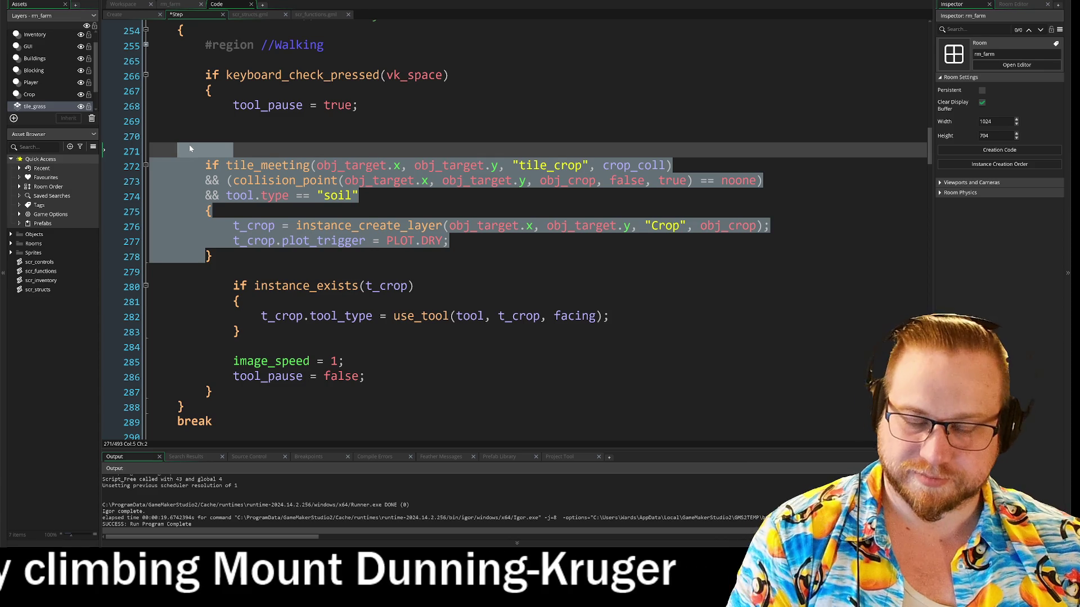
key(Tab)
scroll(394, 281, up, 2)
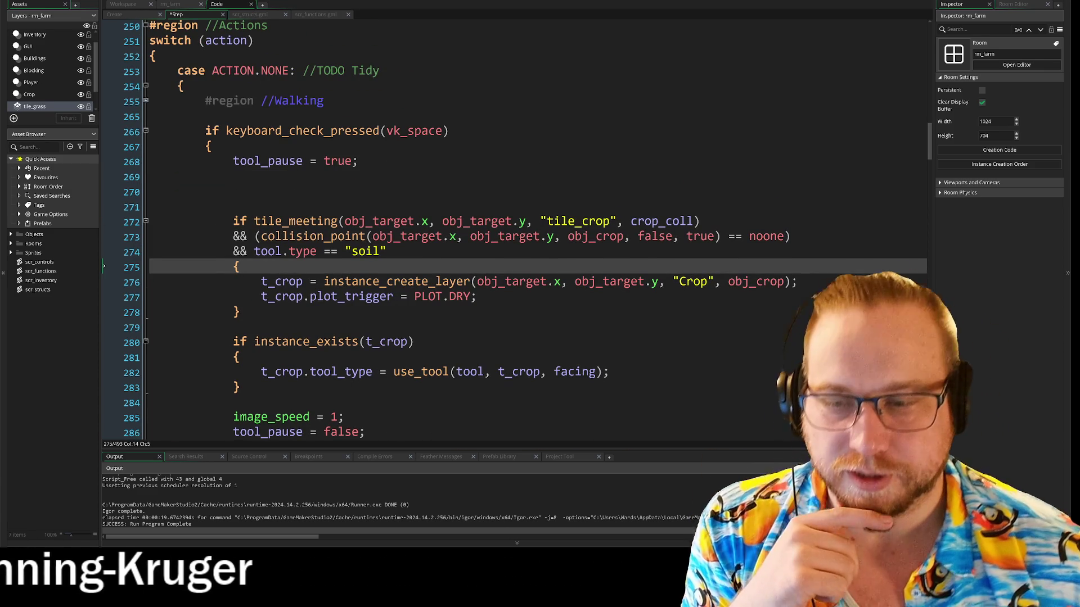
scroll(515, 229, down, 3)
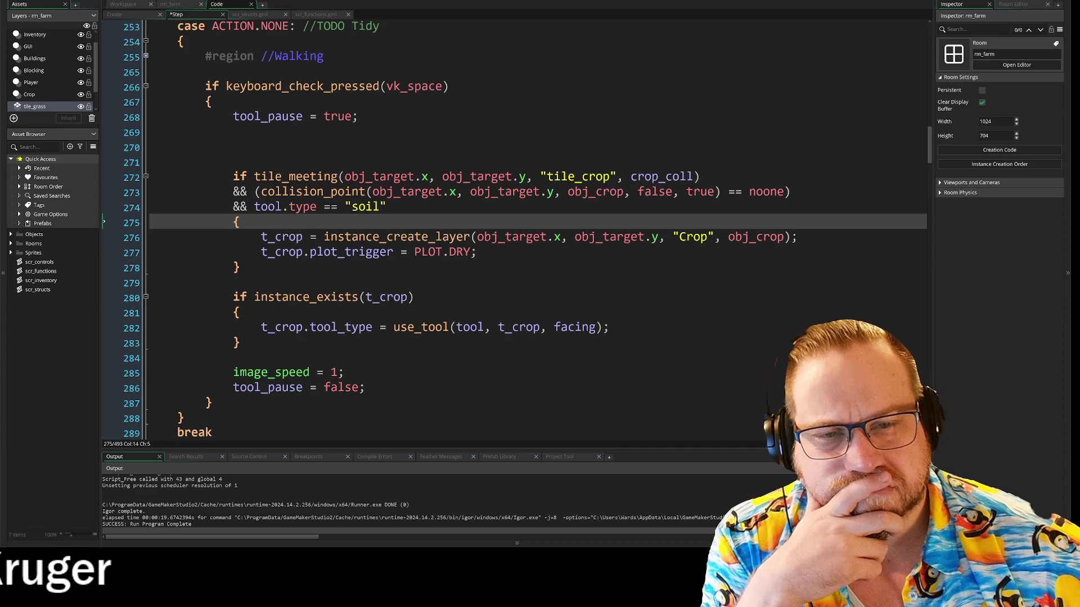
Step: Review the tile_meeting, collision_point and soil tool-type conditions and the closing brace on line 287
mouse_move(233, 131)
mouse_down()
mouse_move(700, 132)
mouse_move(791, 147)
mouse_up()
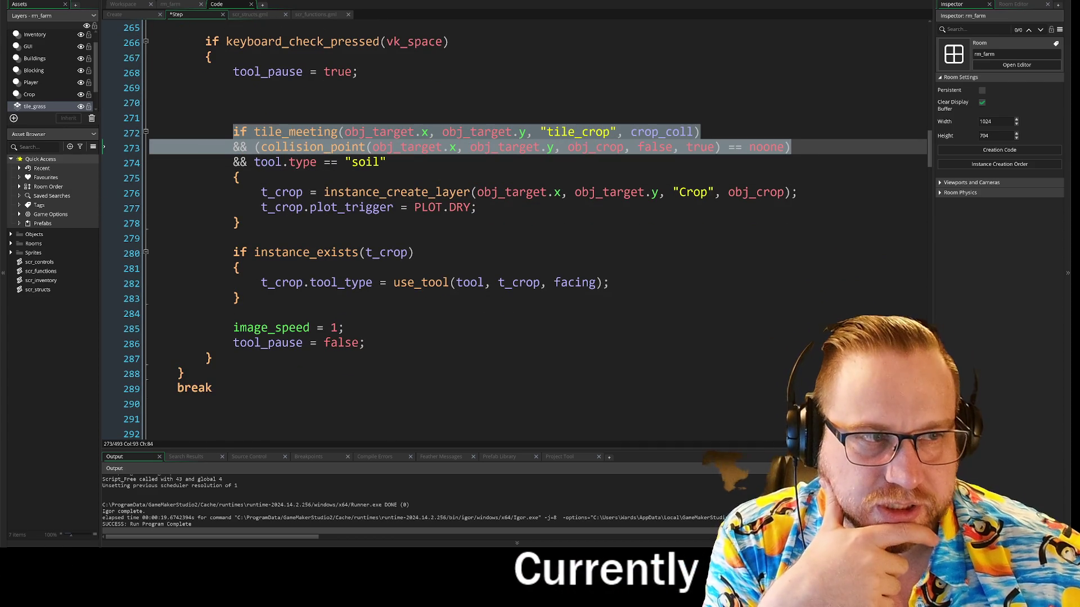
click(791, 147)
mouse_move(465, 197)
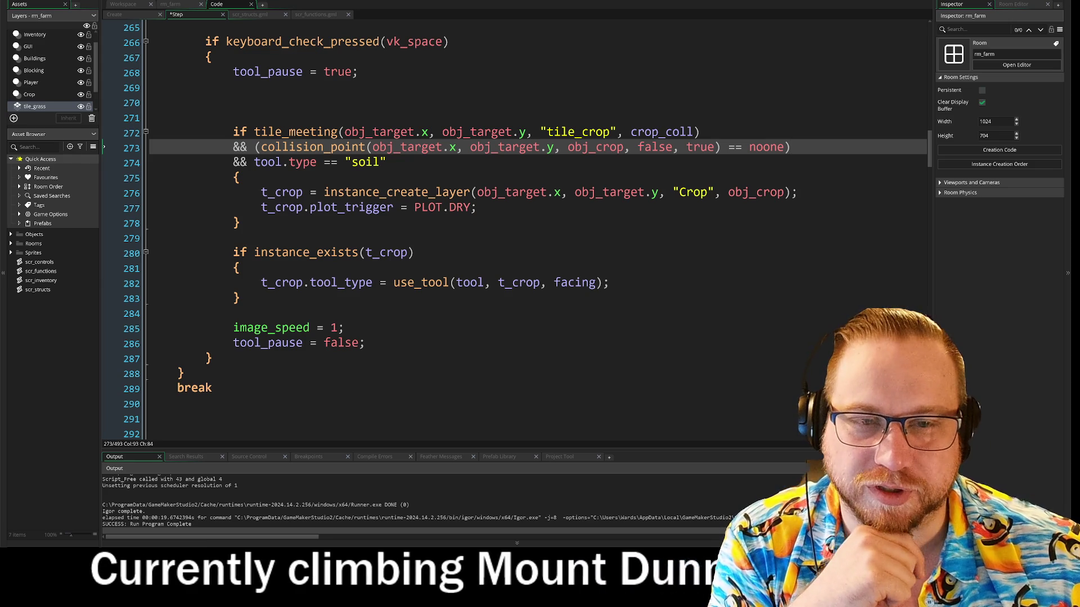
drag(232, 162, 387, 162)
click(387, 162)
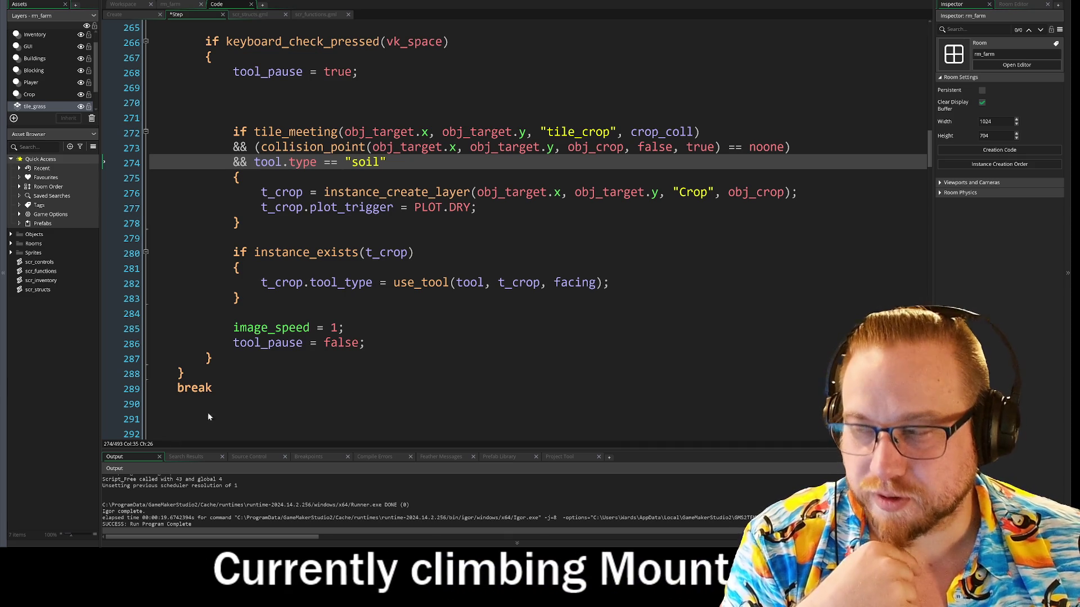
click(213, 359)
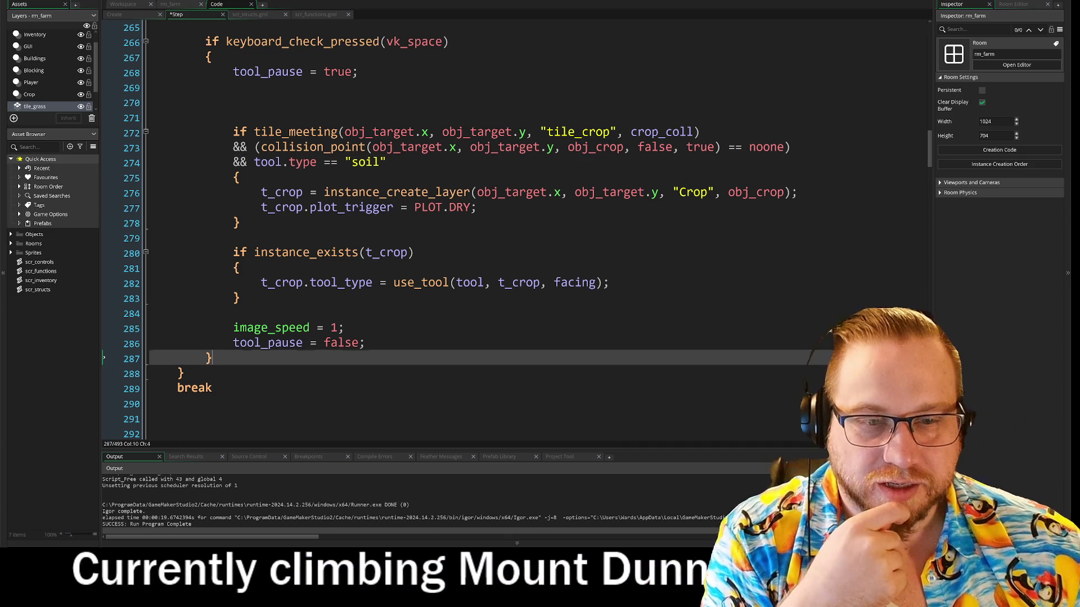
scroll(213, 359, up, 1)
scroll(507, 225, down, 2)
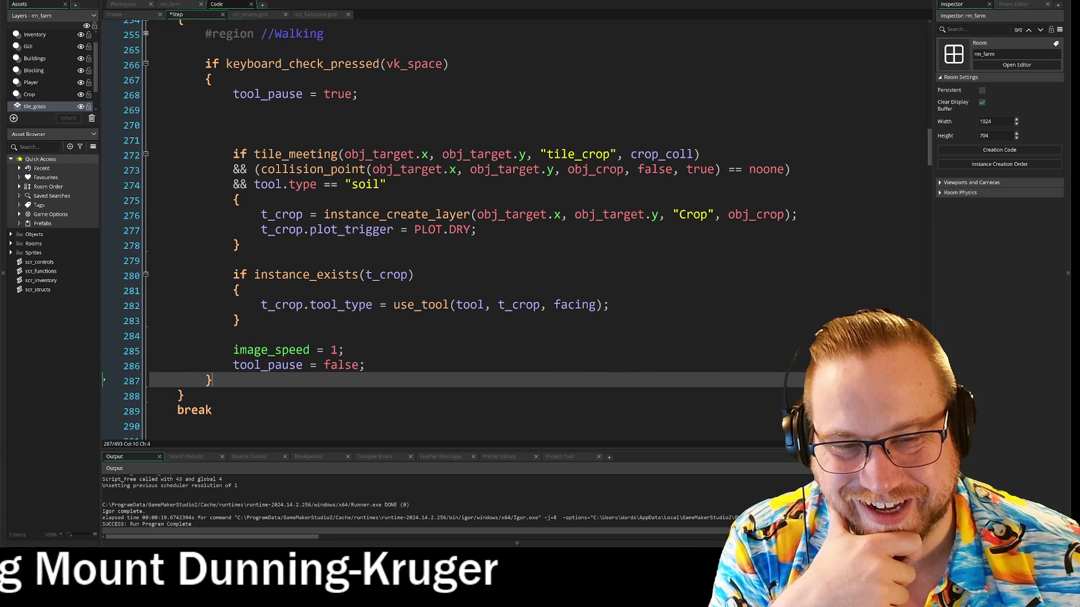
key(Up)
key(Up)
key(Up)
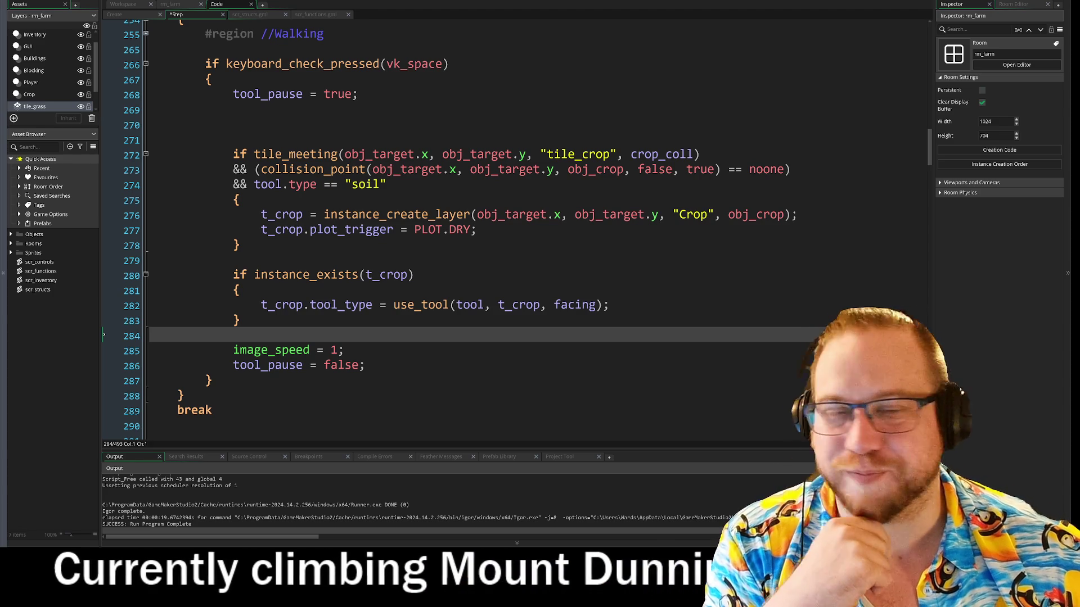
click(149, 261)
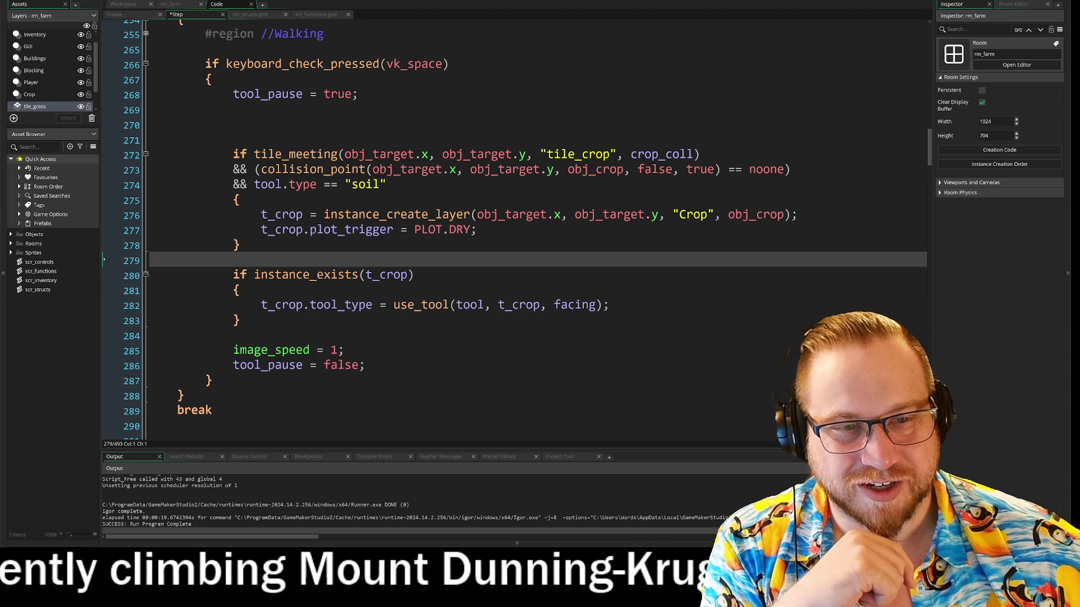
key(Down)
key(Down)
key(Down)
key(End)
key(Down)
key(Down)
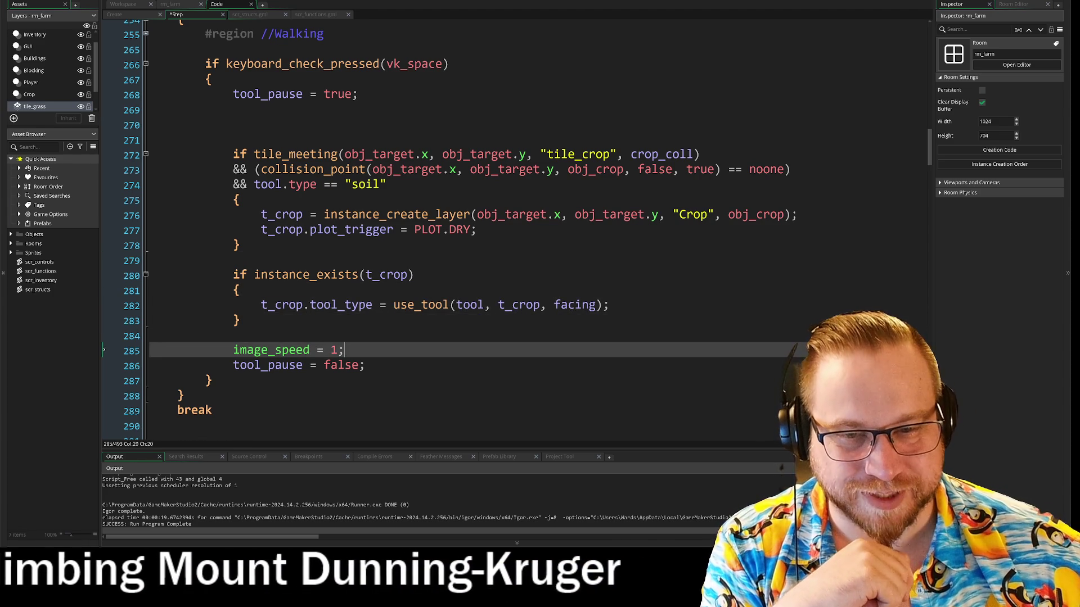
key(Up)
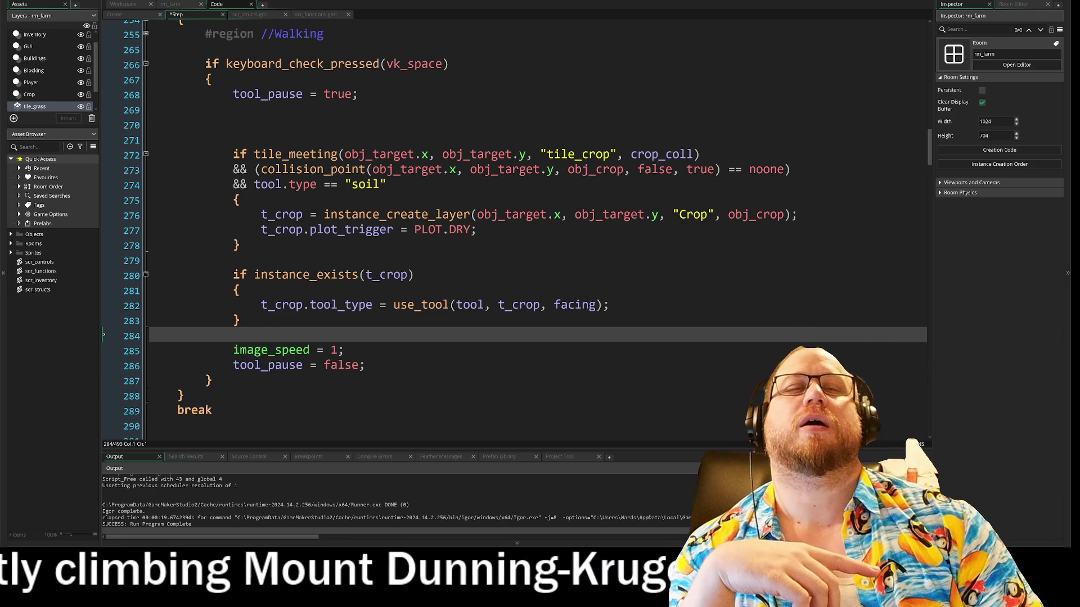
scroll(506, 253, up, 3)
scroll(506, 225, down, 3)
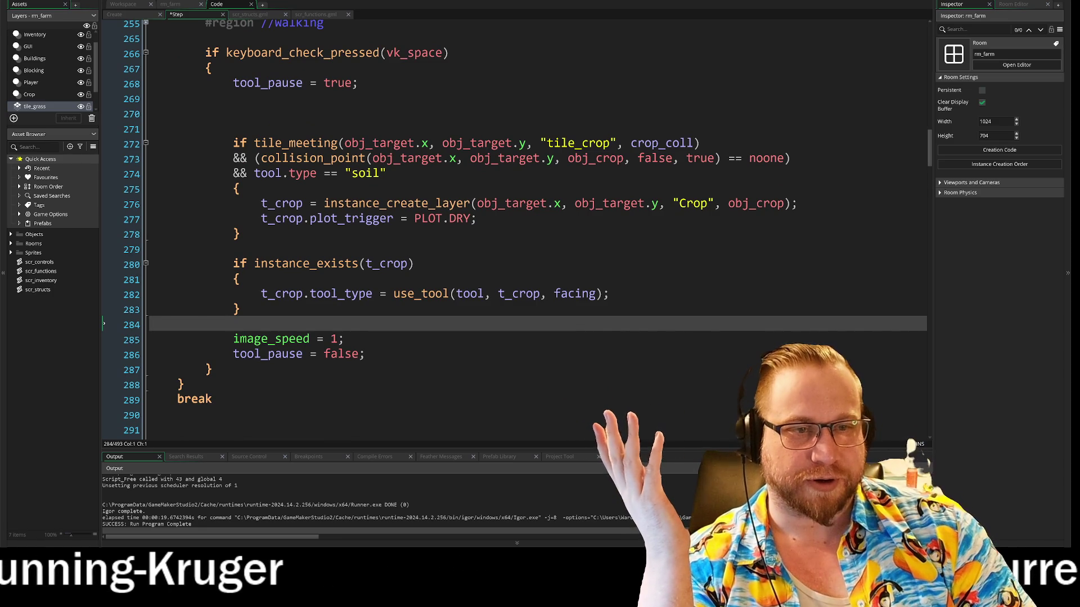
drag(149, 129, 608, 309)
click(366, 353)
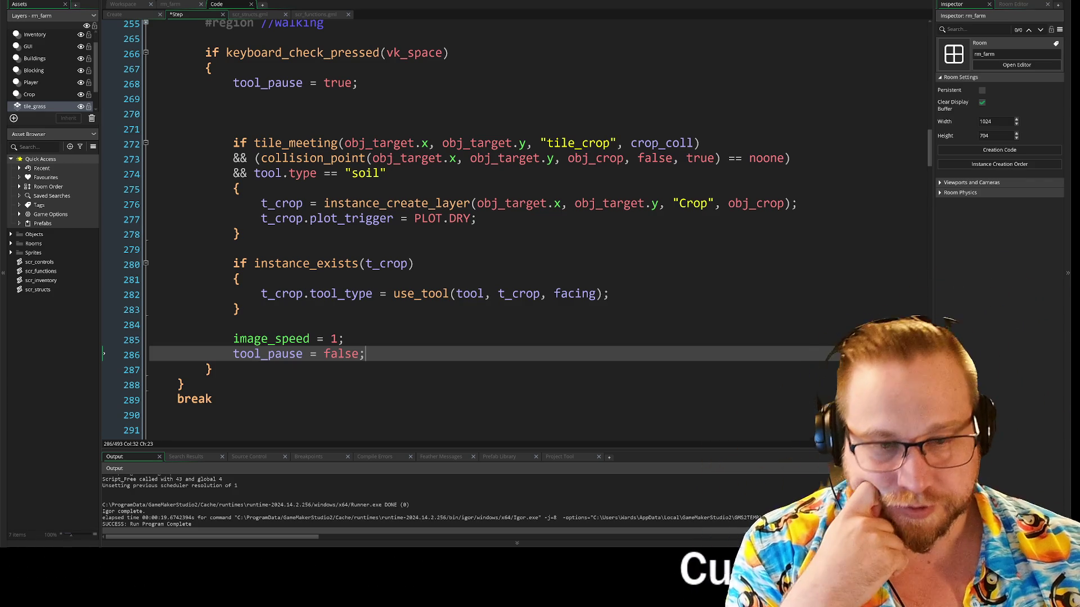
Step: Change image_speed = 1 to image_speed = 0 on line 285
drag(233, 338, 343, 338)
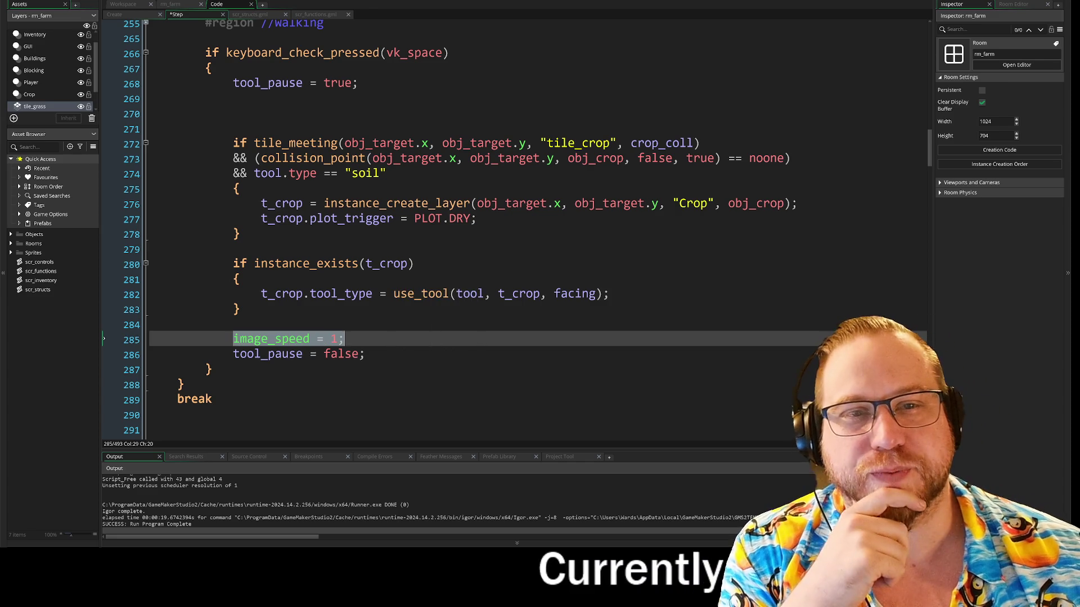
scroll(518, 230, up, 2)
scroll(517, 229, down, 2)
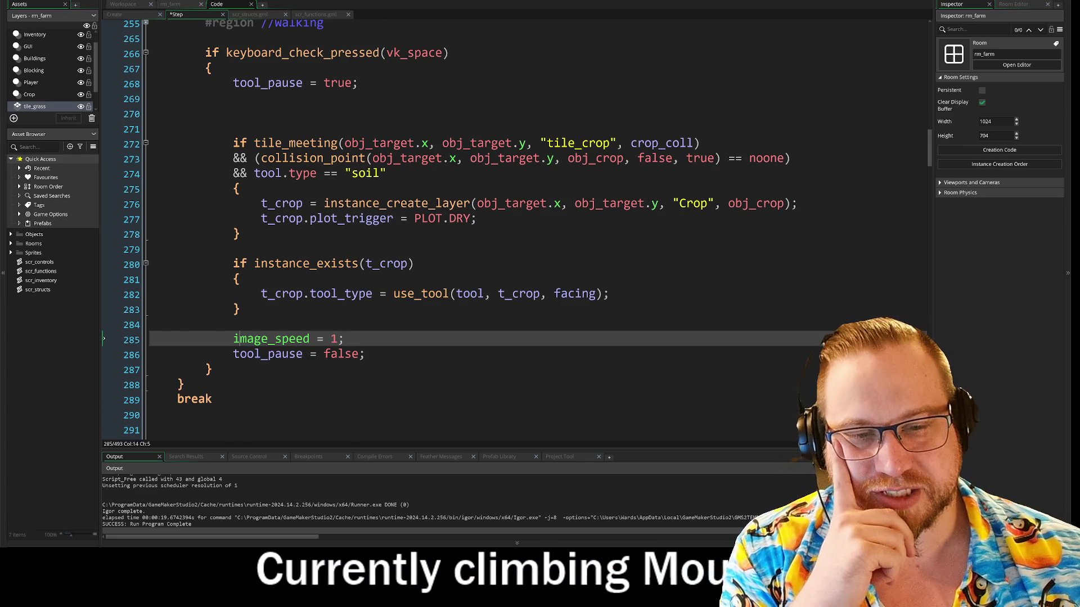
double_click(333, 339)
text(0)
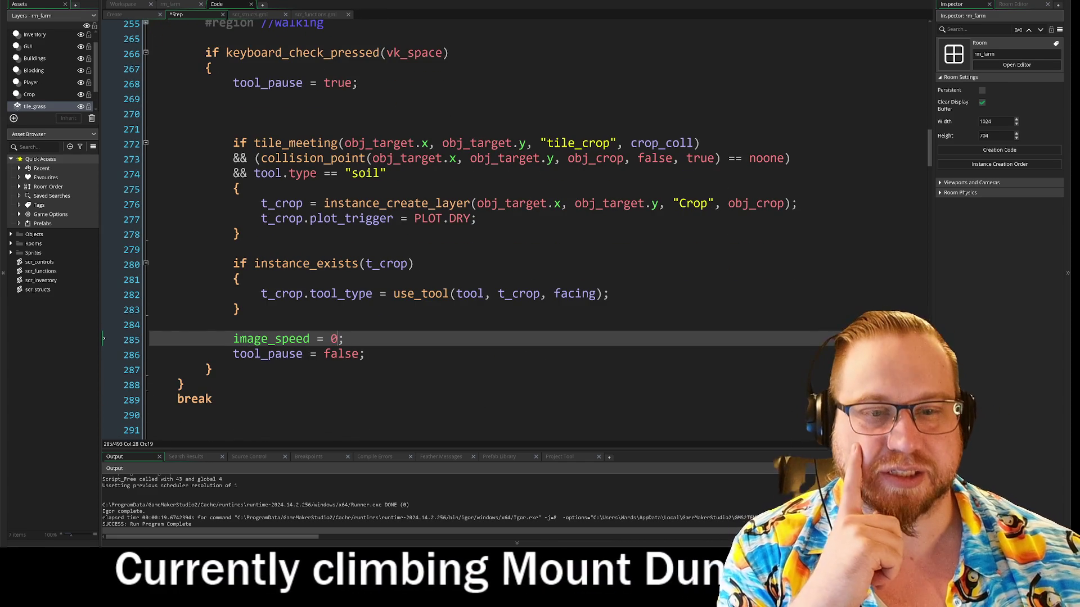
click(366, 354)
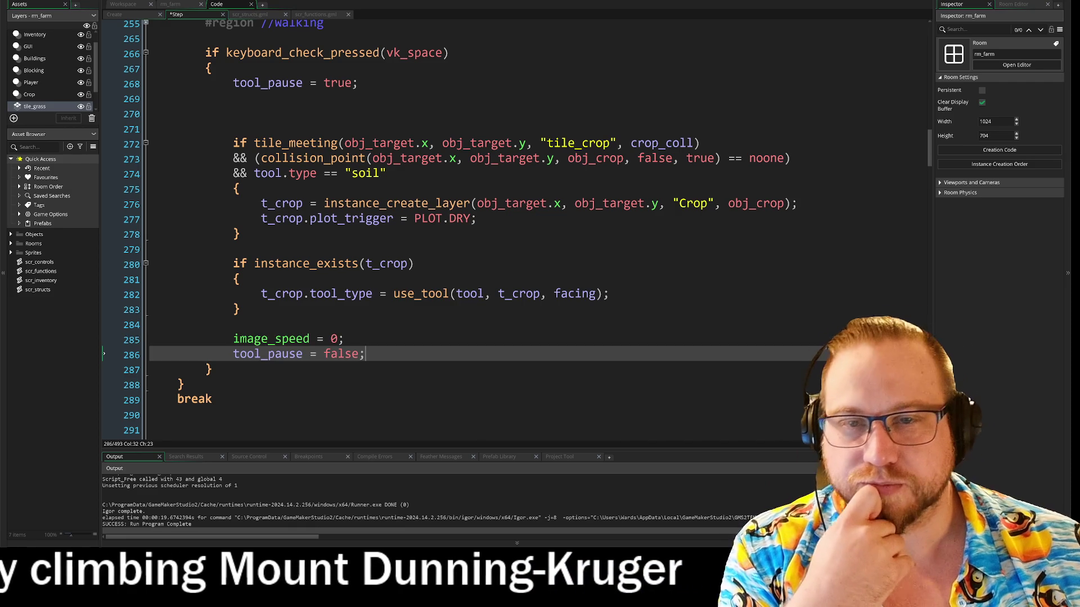
Step: Select the use_tool function from its header through the return in scr_functions.gml
click(315, 14)
scroll(462, 202, down, 3)
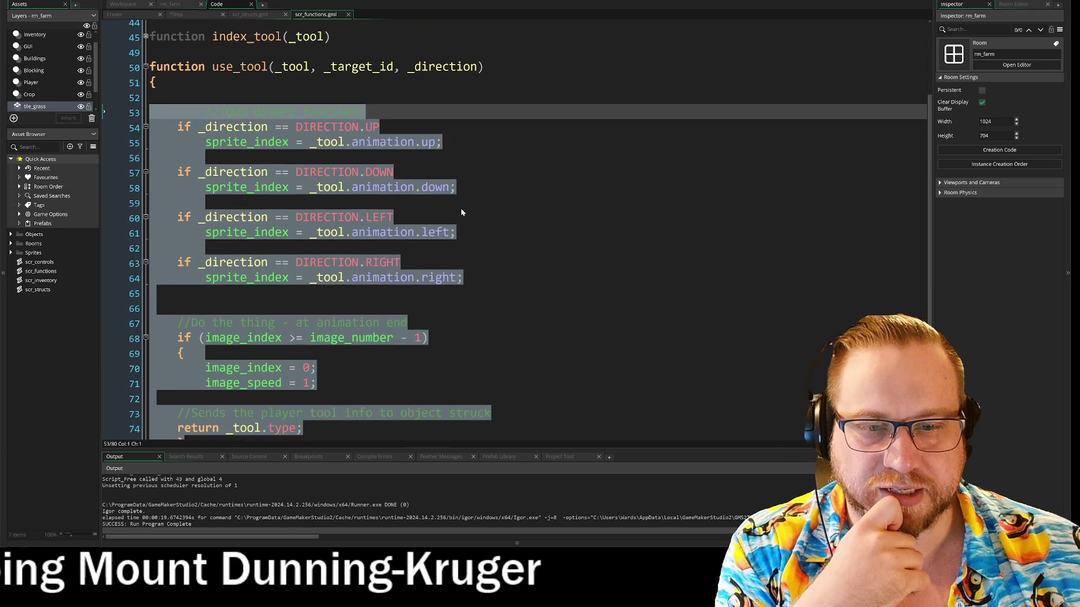
scroll(462, 202, down, 3)
key(Right)
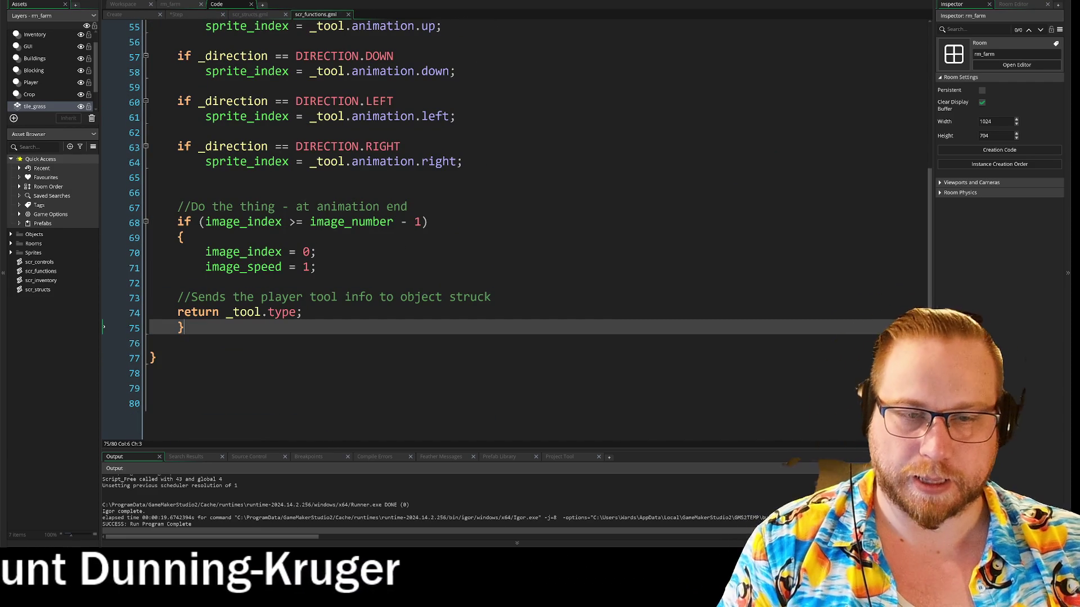
mouse_move(186, 327)
mouse_down()
mouse_move(163, 22)
mouse_move(162, 224)
mouse_up()
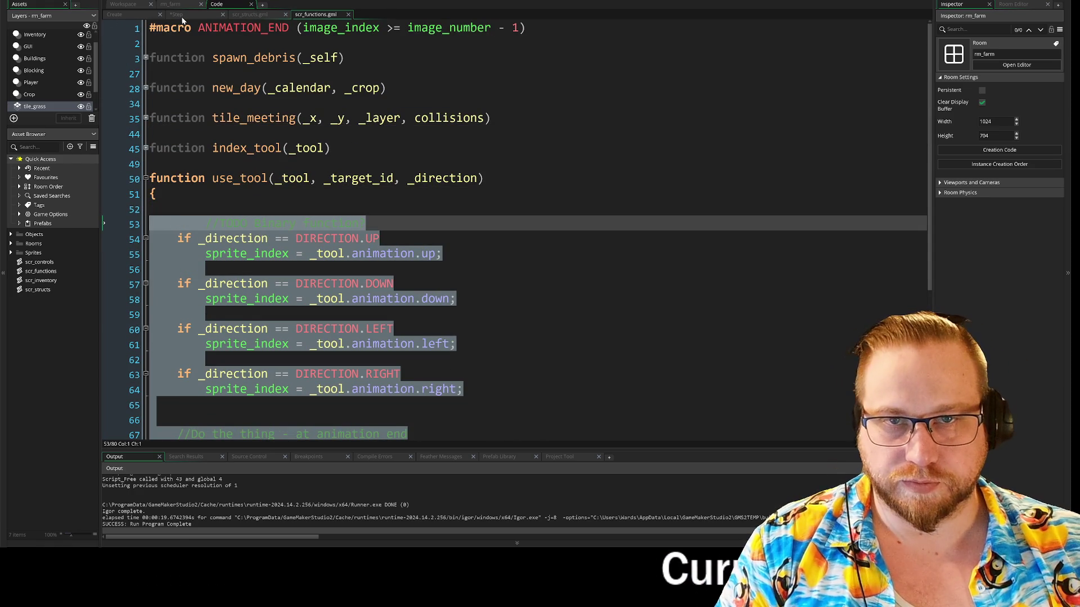
scroll(529, 230, down, 3)
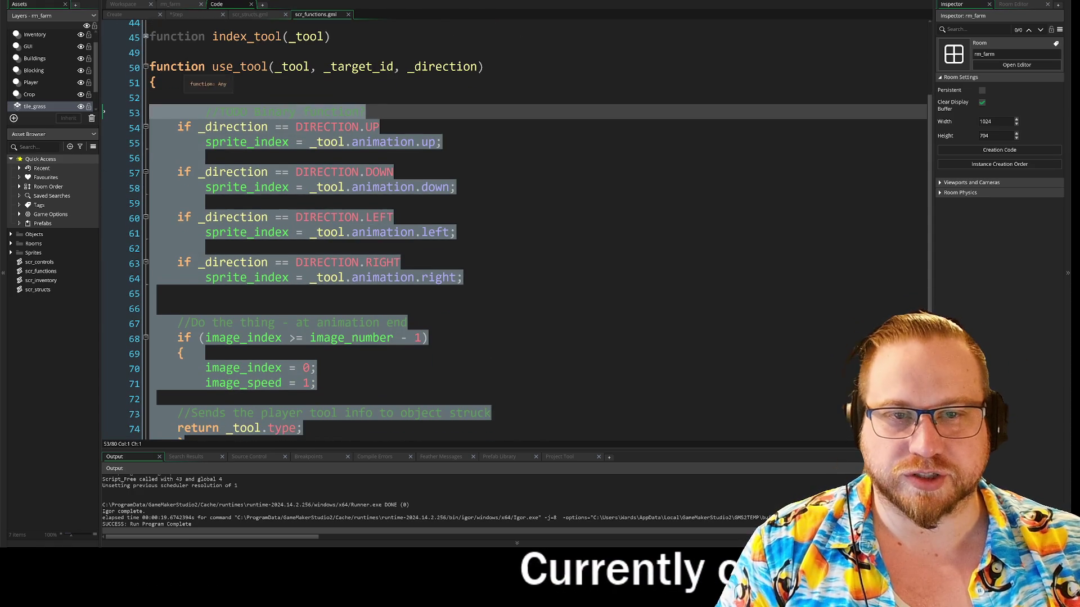
drag(177, 66, 302, 428)
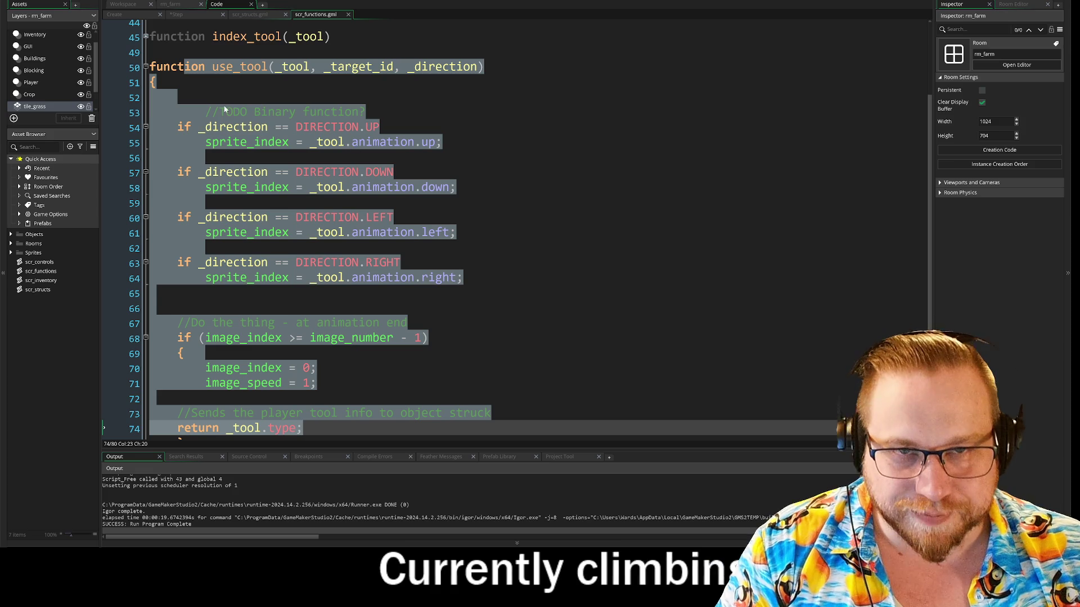
click(181, 14)
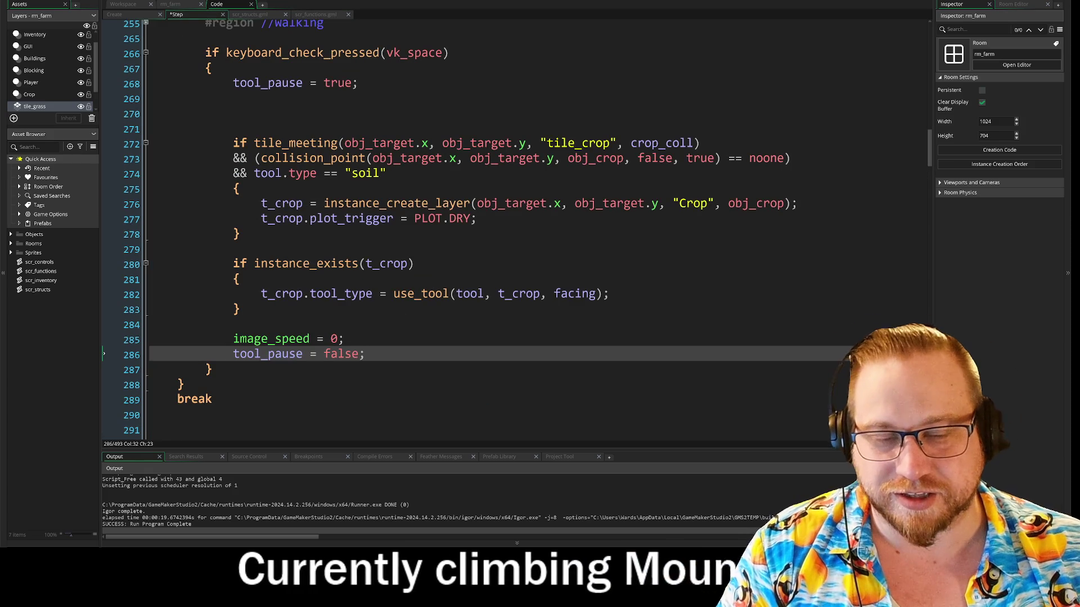
Step: Paste the use_tool body at line 284 and delete the pasted comment and return lines
key(Up)
key(Up)
text(//TODO Binary function? 	if _direction == DIRECTION.UP 		sprite_index = _tool.animation.up;  	if _direction == DIRECTION.DOWN 		sprite_index = _tool.animation.down;  	if _direction == DIRECTION.LEFT 		sprite_index = _tool.animation.left;  	if _direction == DIRECTION.RIGHT 		sprite_index = _tool.animation.right;   	//Do the thing - at animation end 	if (image_index >= image_number - 1) 	{ 		image_index = 0; 		image_speed = 1;  	//Sends the player tool info to object struck 	return _tool.type; 	})
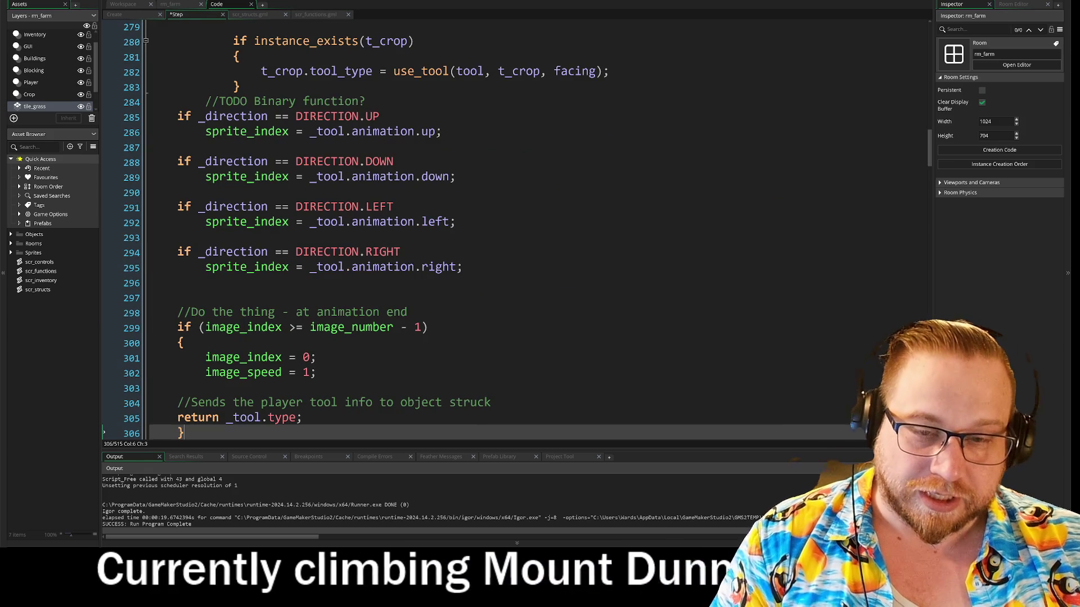
drag(304, 417, 139, 394)
key(BackSpace)
key(Up)
key(Up)
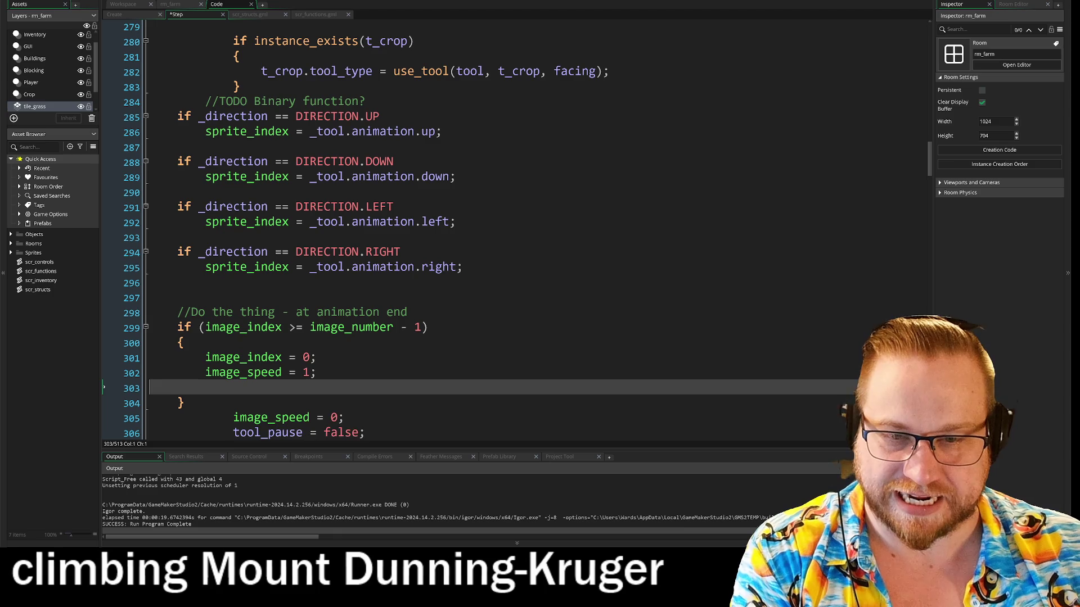
Step: Delete the leftover image_speed = 0 line below image_speed = 1
key(End)
key(Down)
key(Down)
key(shift+Home)
key(shift+Home)
key(BackSpace)
key(BackSpace)
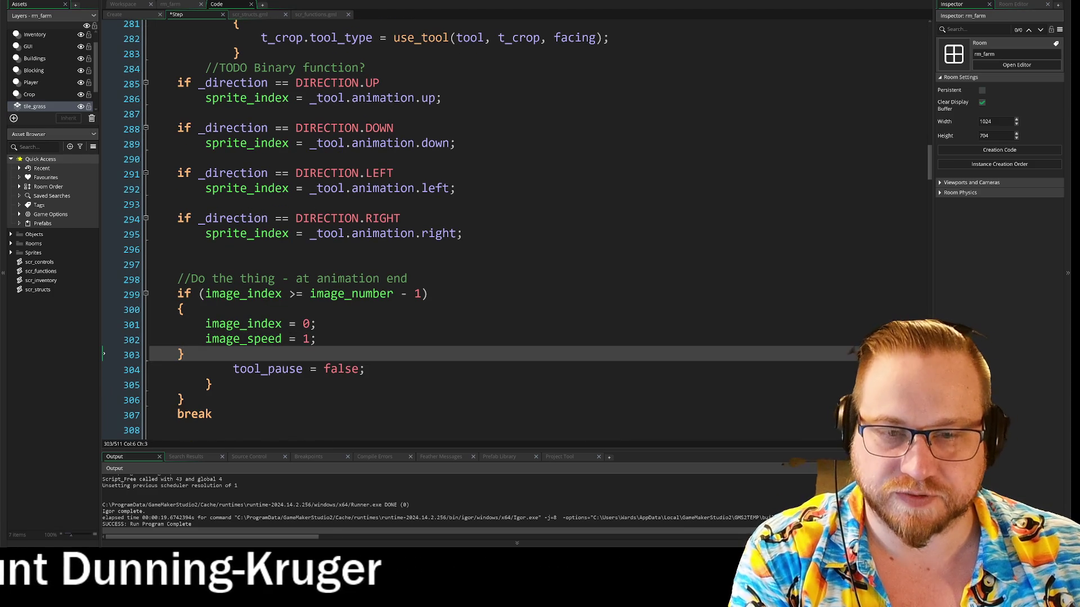
Step: Review the use_tool call and Create event, then select the direction sprite code from line 284
scroll(506, 225, up, 12)
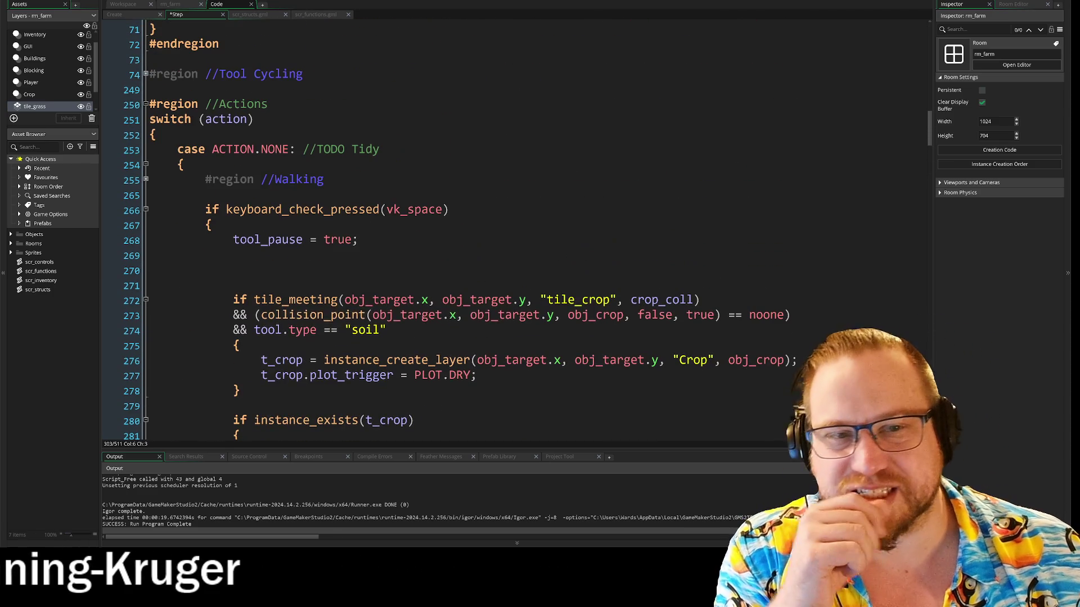
scroll(455, 230, up, 1)
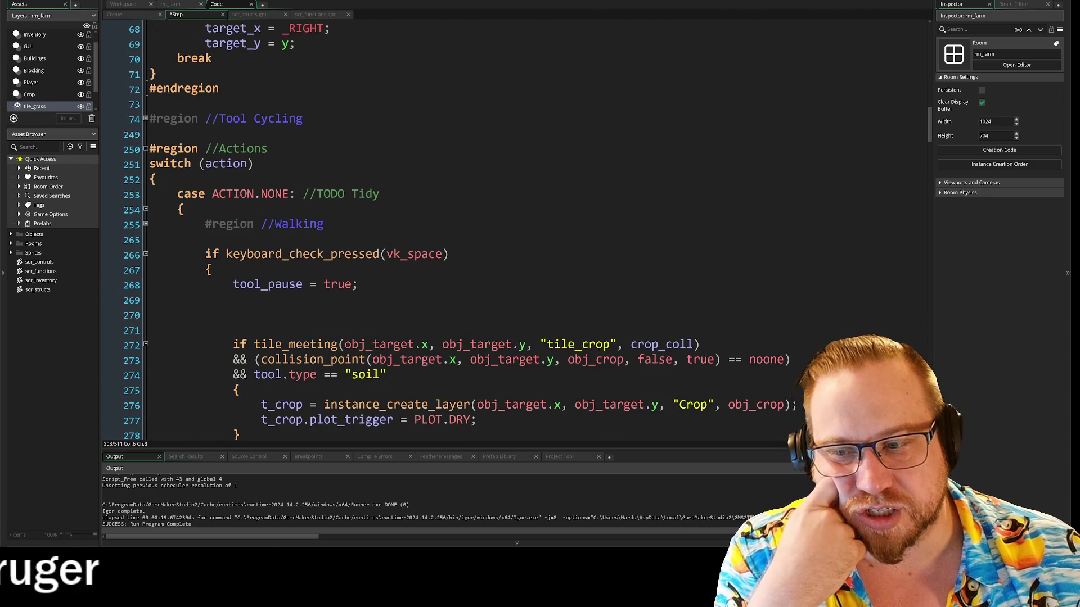
scroll(456, 230, down, 9)
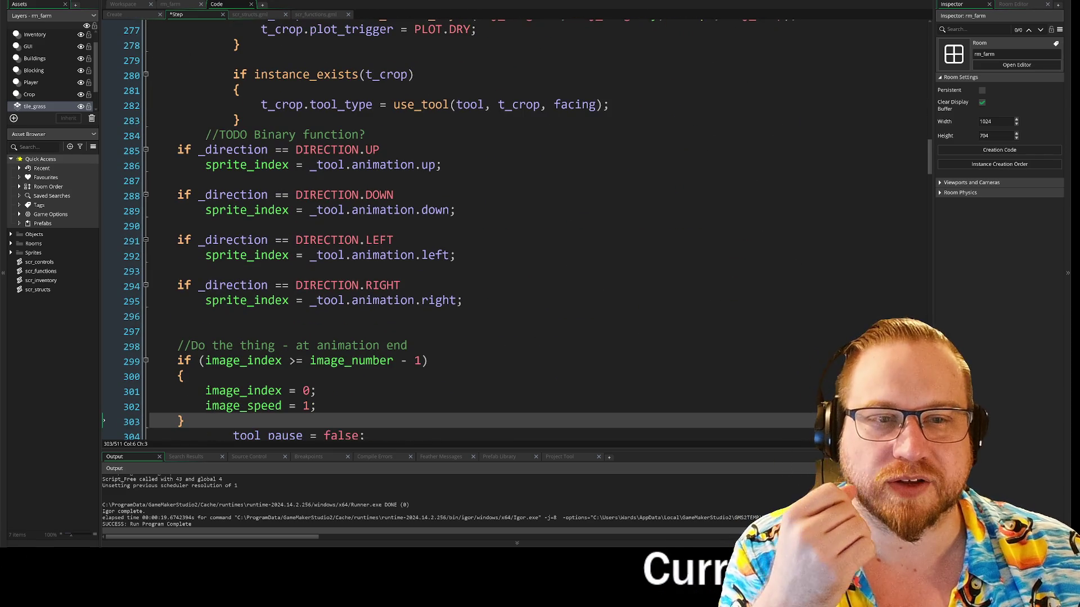
click(407, 105)
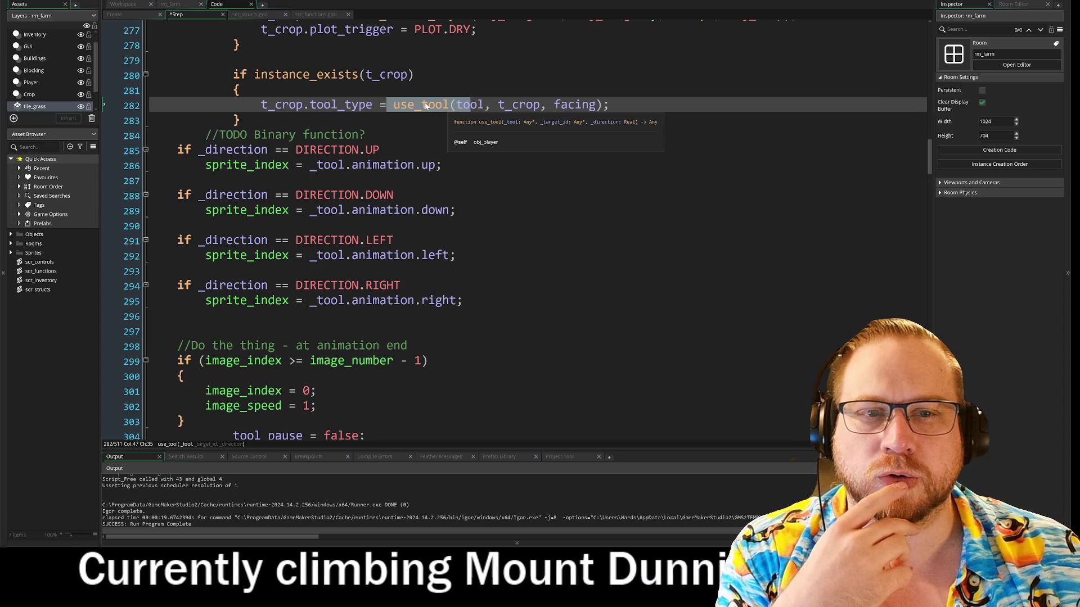
drag(457, 105, 372, 104)
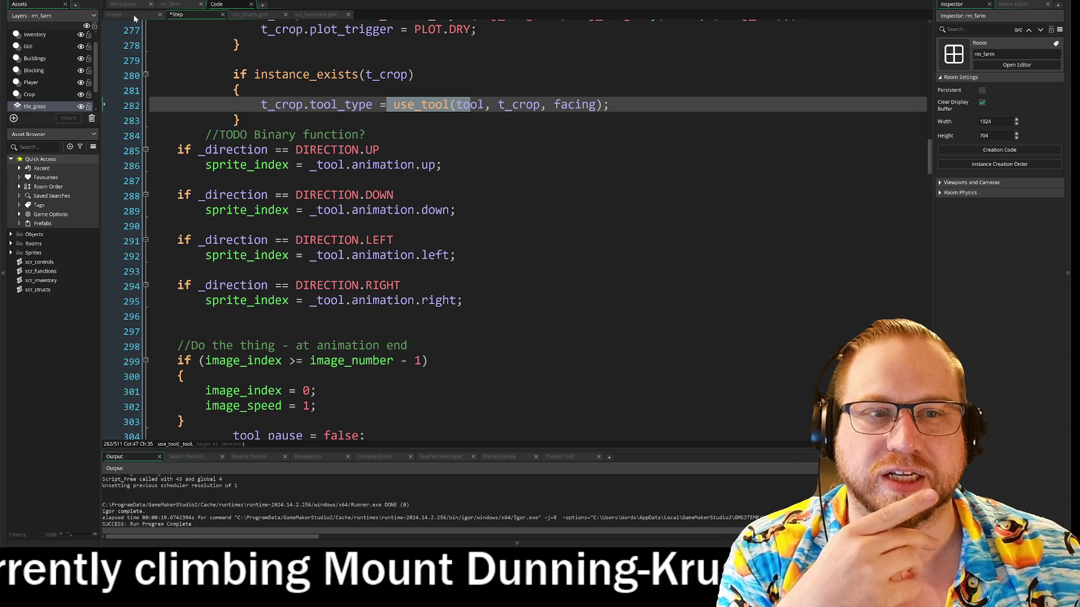
key(ctrl+shift+Tab)
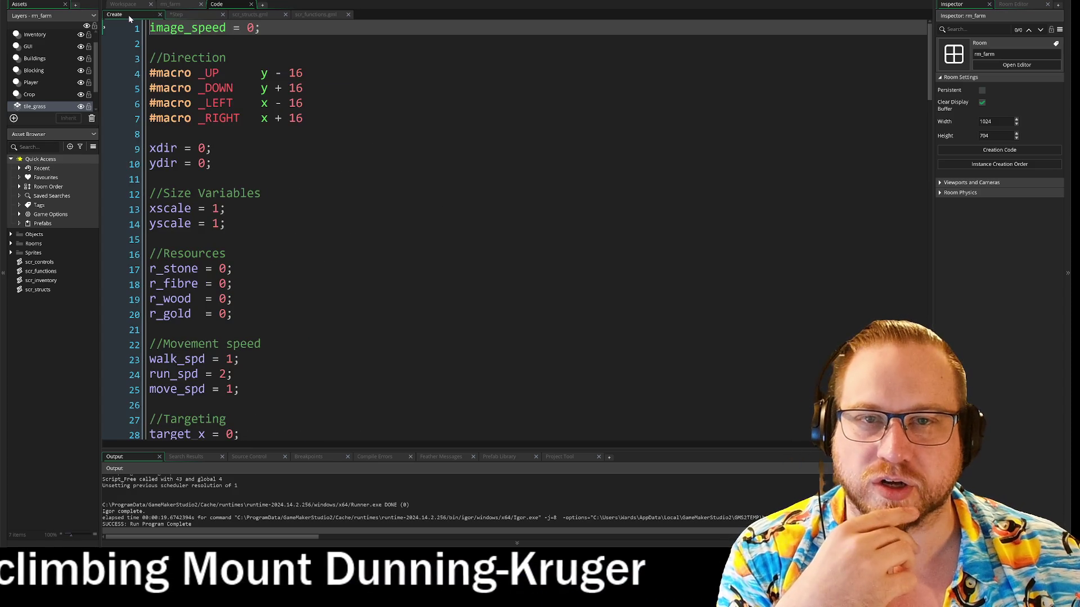
key(ctrl+Tab)
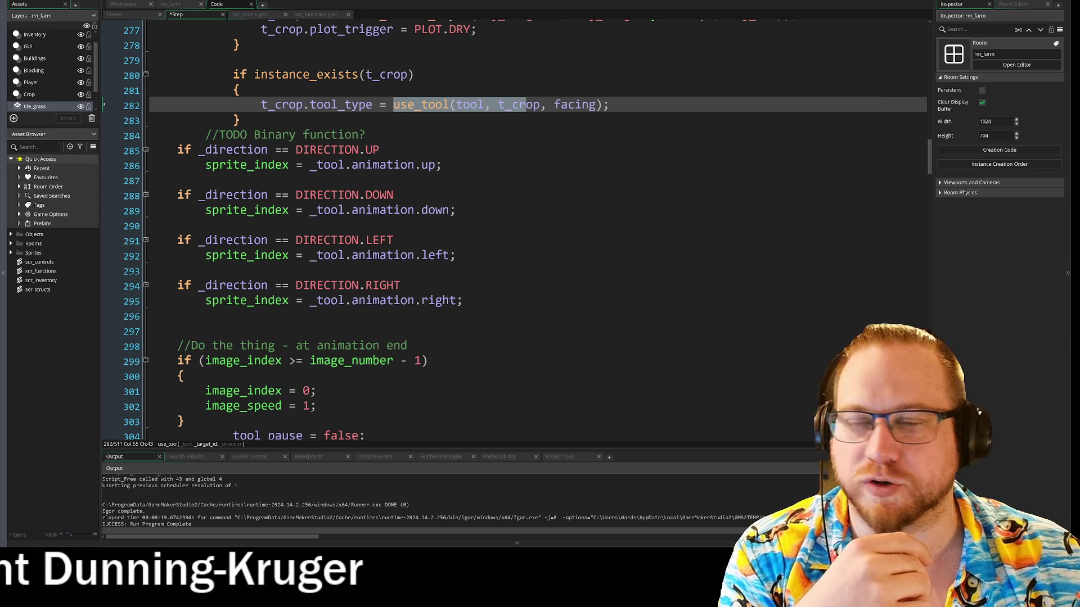
click(233, 210)
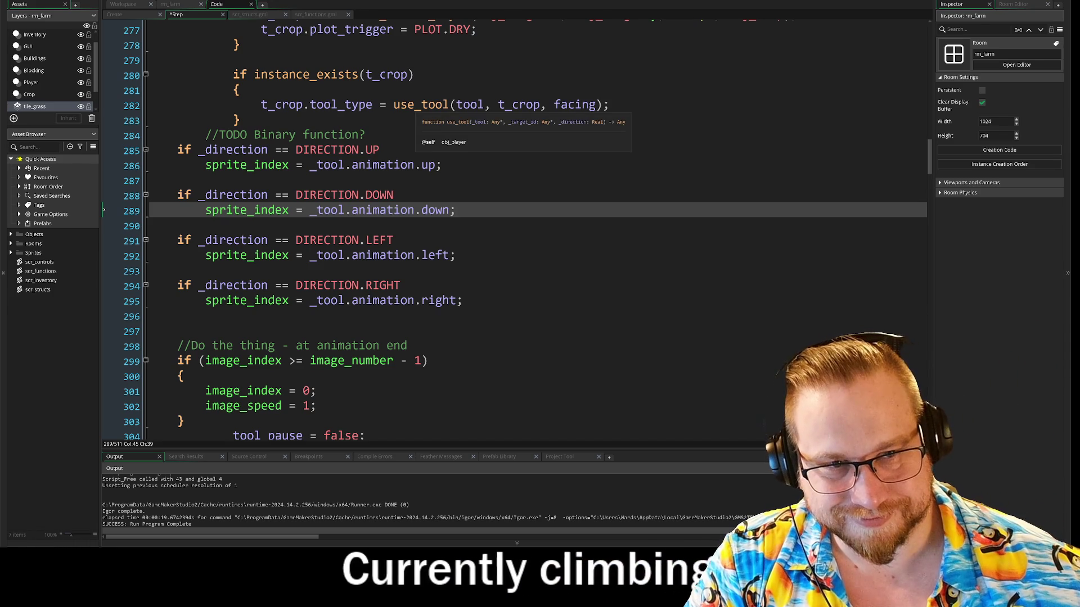
click(415, 105)
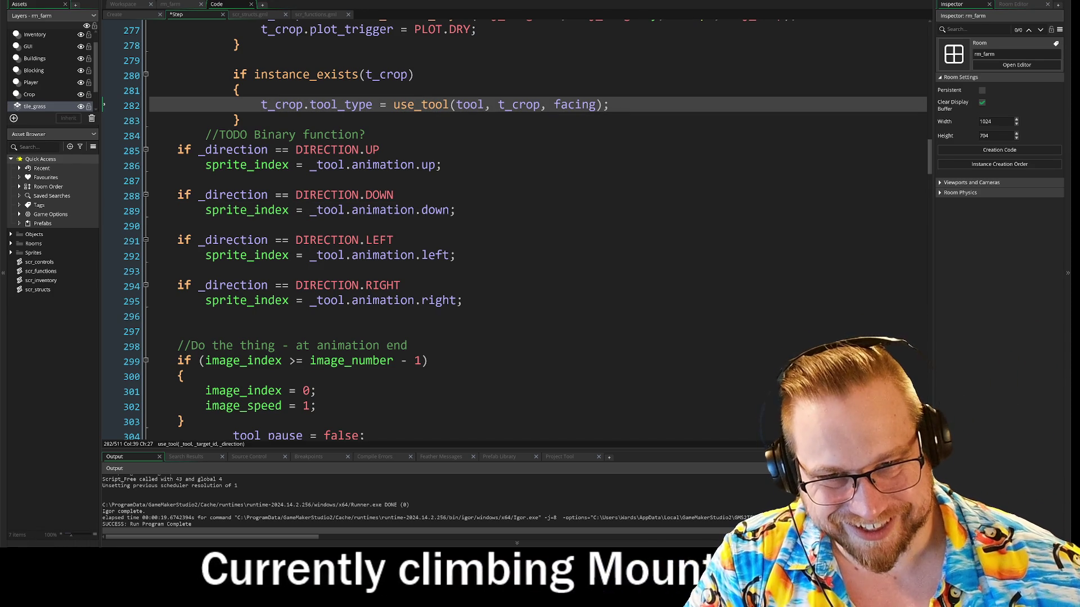
mouse_move(177, 134)
mouse_down()
mouse_move(184, 446)
mouse_move(186, 419)
mouse_up()
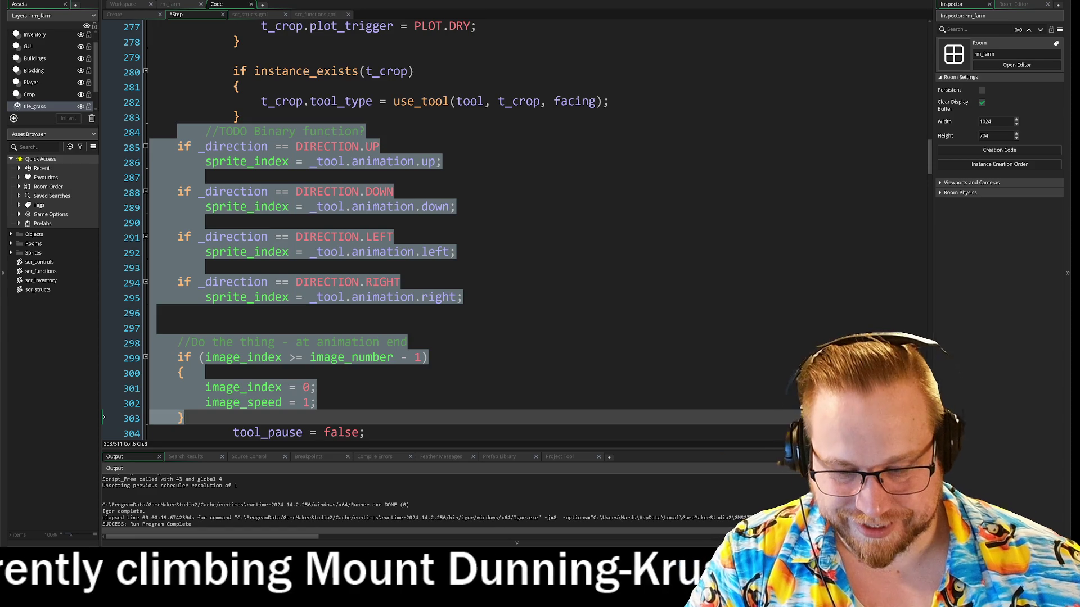
Step: Indent the direction and animation-end code one level
key(Tab)
click(580, 313)
scroll(580, 313, down, 2)
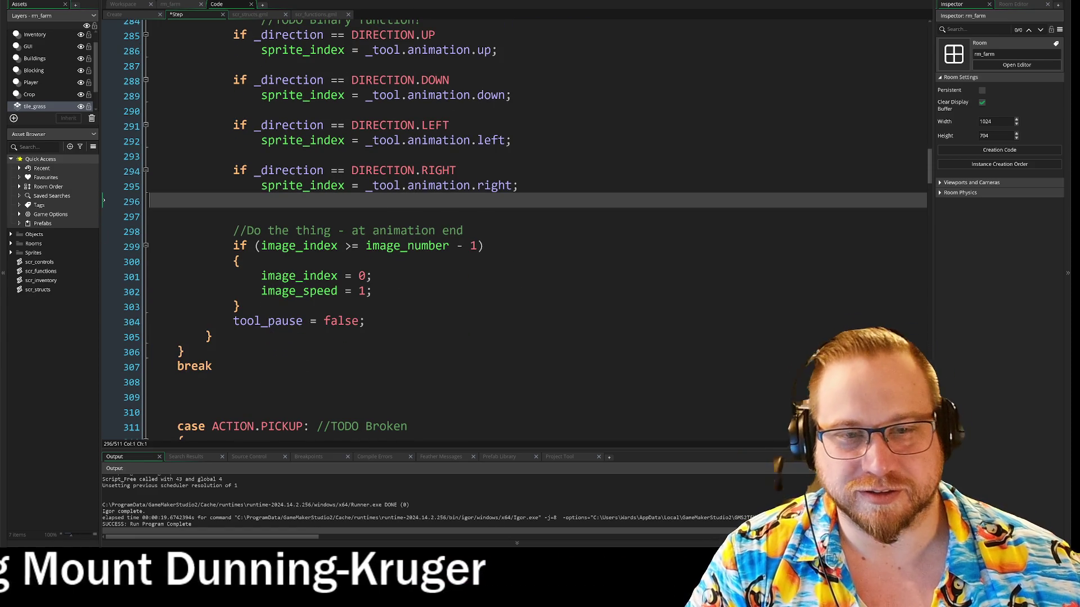
scroll(579, 313, up, 2)
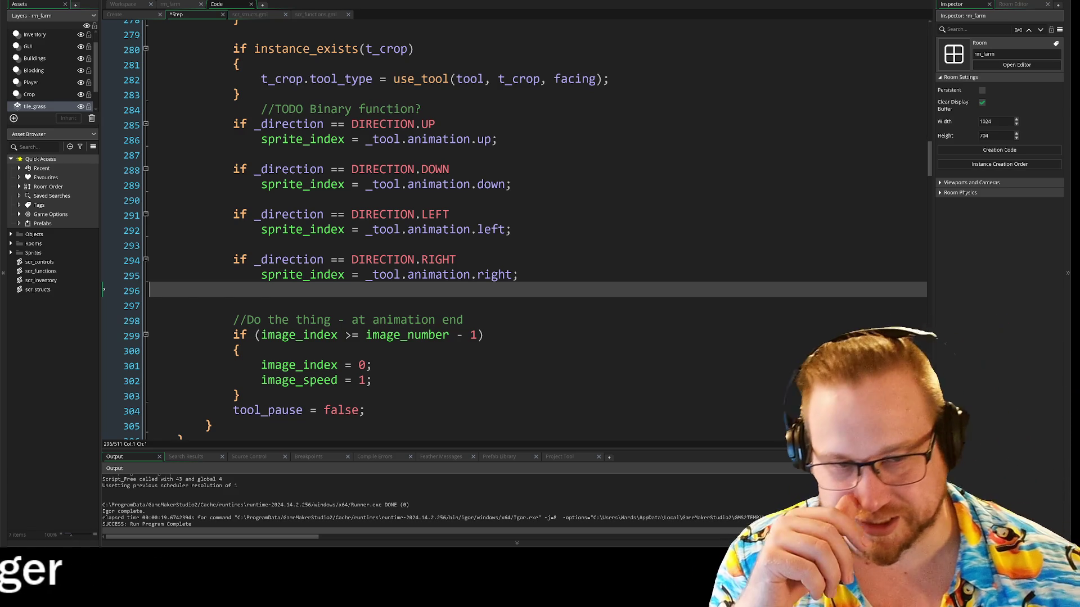
scroll(445, 230, up, 3)
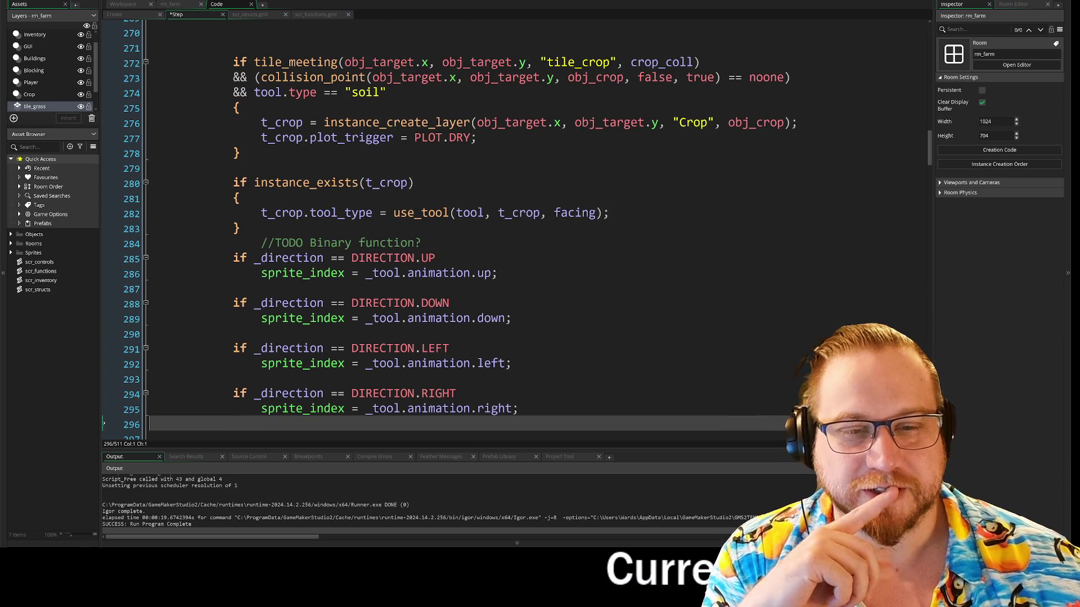
Step: Insert a blank line after the instance_exists block, before the TODO comment
click(242, 227)
key(Return)
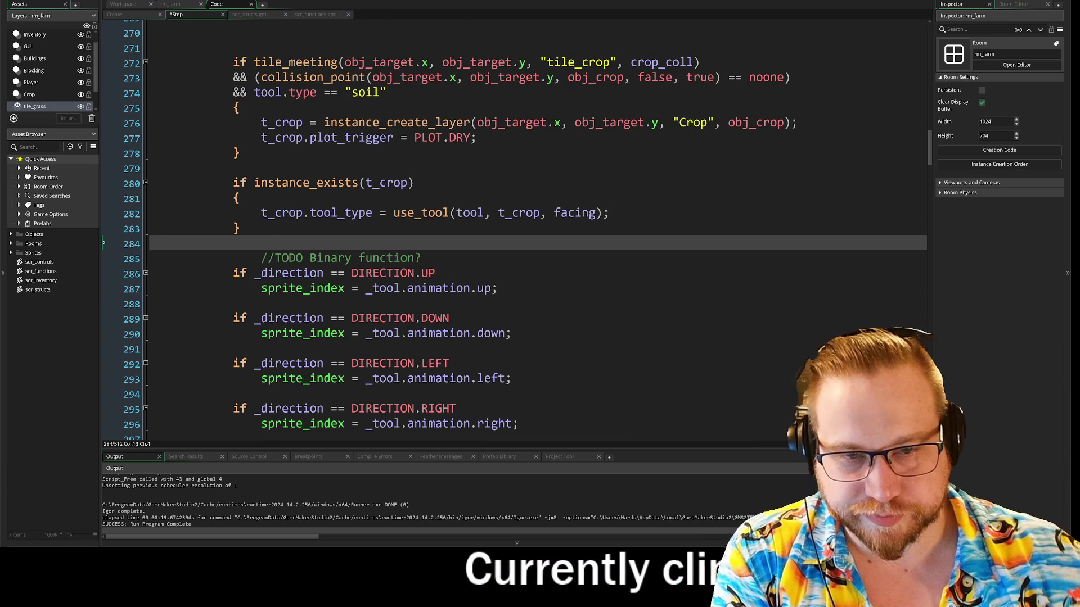
click(261, 257)
click(450, 319)
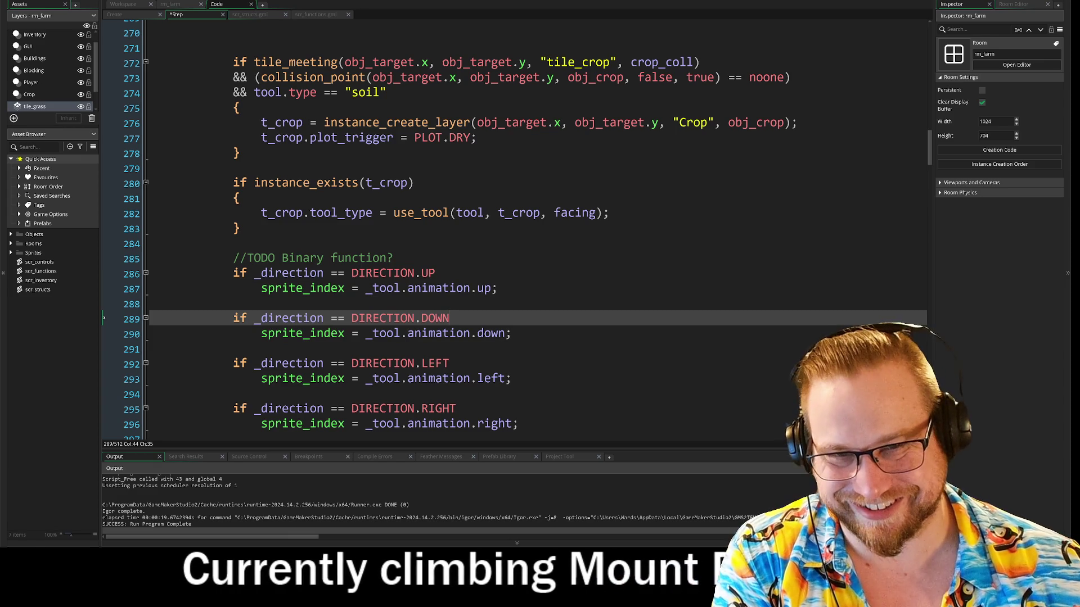
Step: Delete the //TODO Binary function? comment, the four _direction sprite checks and leftover blank lines
scroll(507, 225, down, 3)
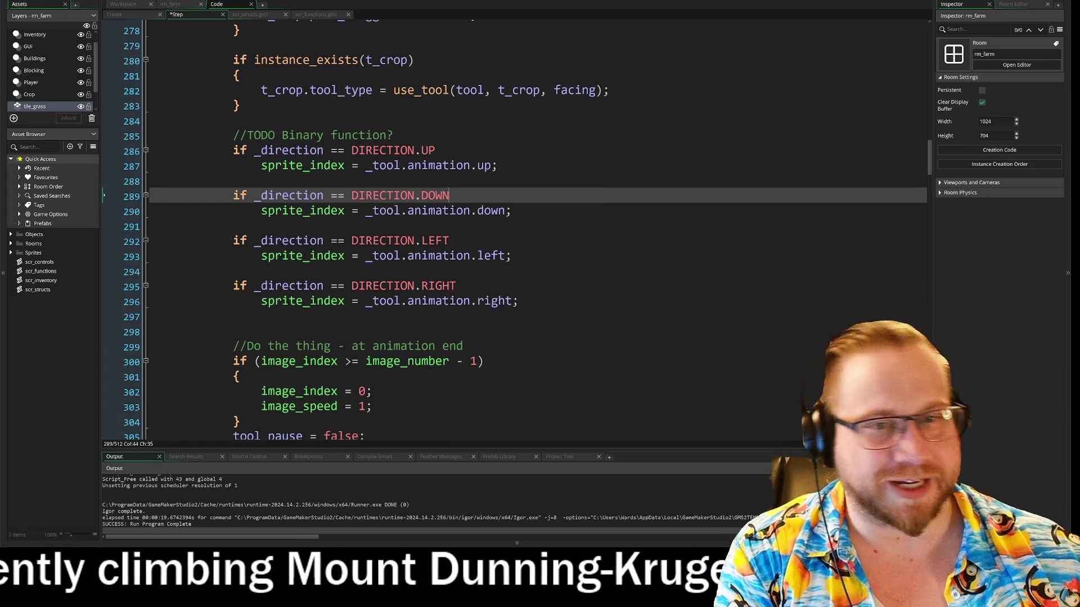
mouse_move(519, 301)
mouse_down()
mouse_move(169, 195)
mouse_move(151, 135)
mouse_up()
key(Delete)
key(Up)
key(Down)
key(BackSpace)
key(BackSpace)
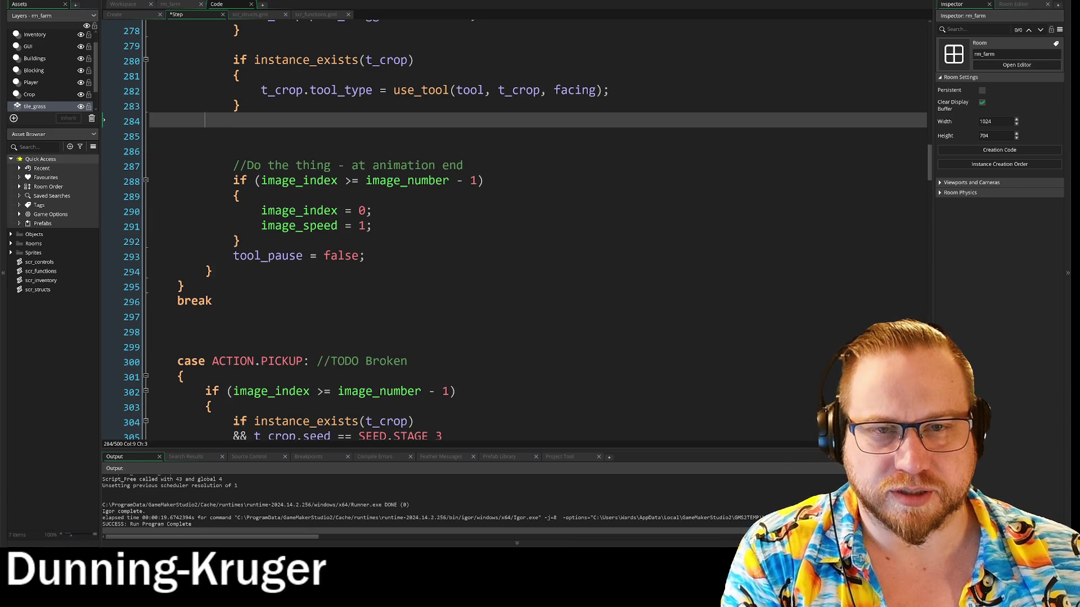
key(BackSpace)
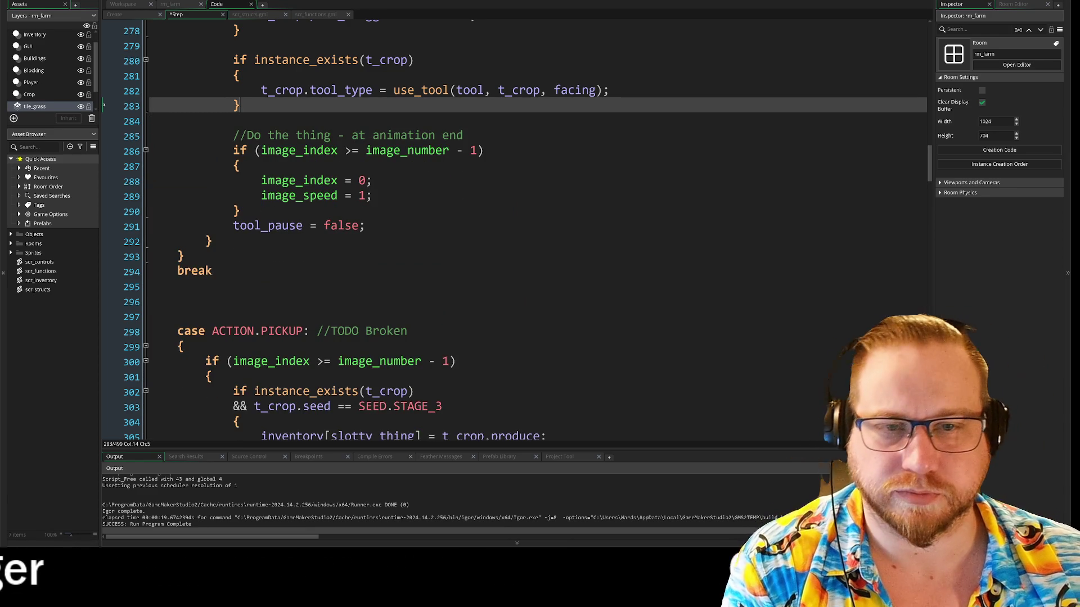
Step: Insert blank lines before the instance_exists check and before the animation-end comment
scroll(428, 295, up, 4)
scroll(428, 295, up, 4)
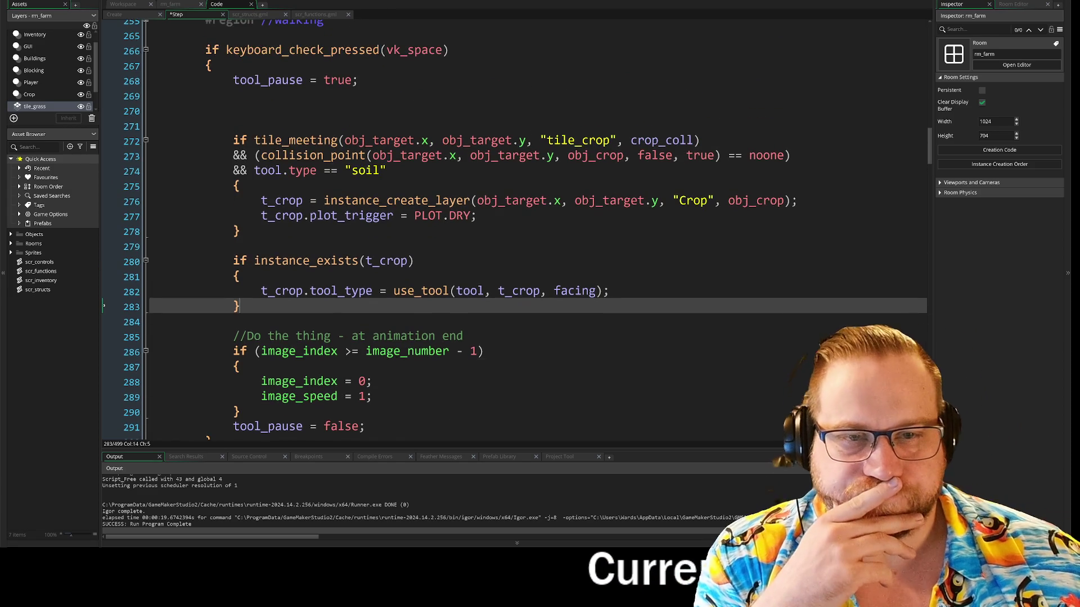
scroll(427, 295, down, 2)
click(281, 247)
key(Return)
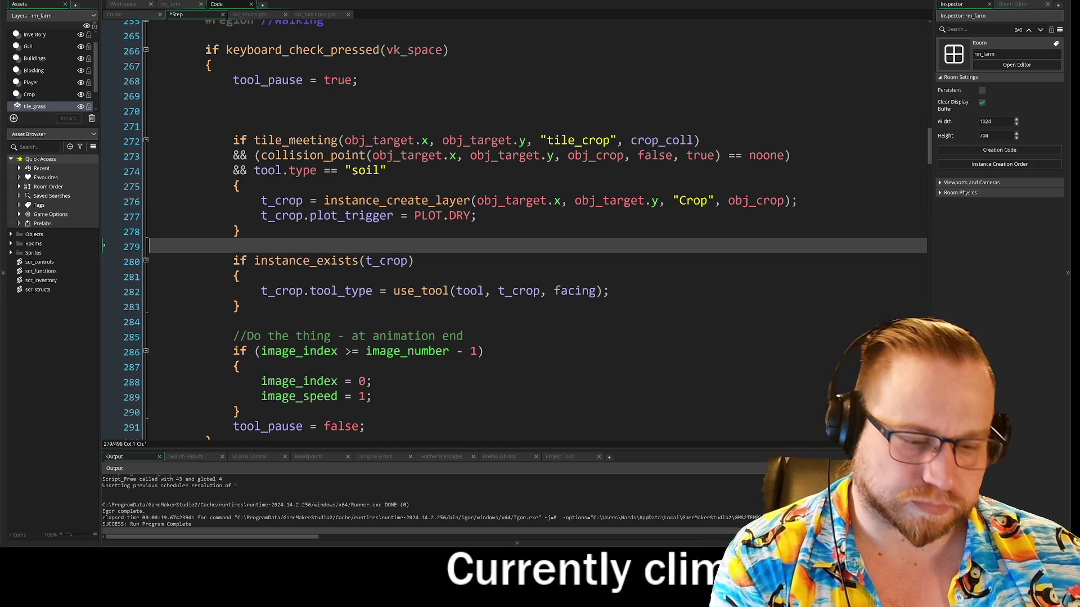
click(241, 337)
key(Return)
Step: Check the new blank lines 279 and 285 and the branch ending at break
scroll(428, 295, down, 2)
click(371, 344)
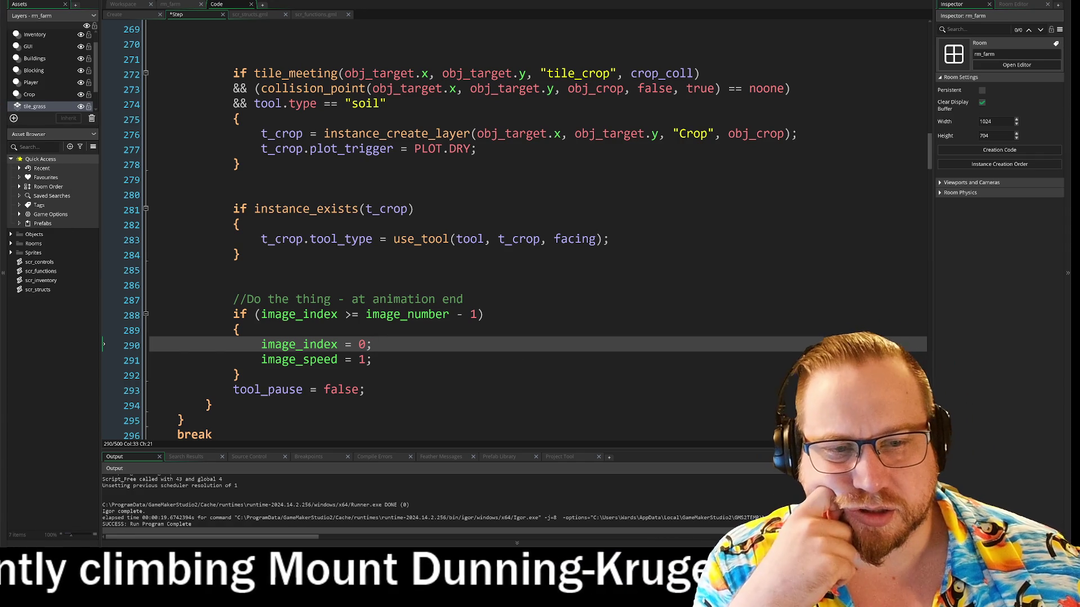
click(169, 270)
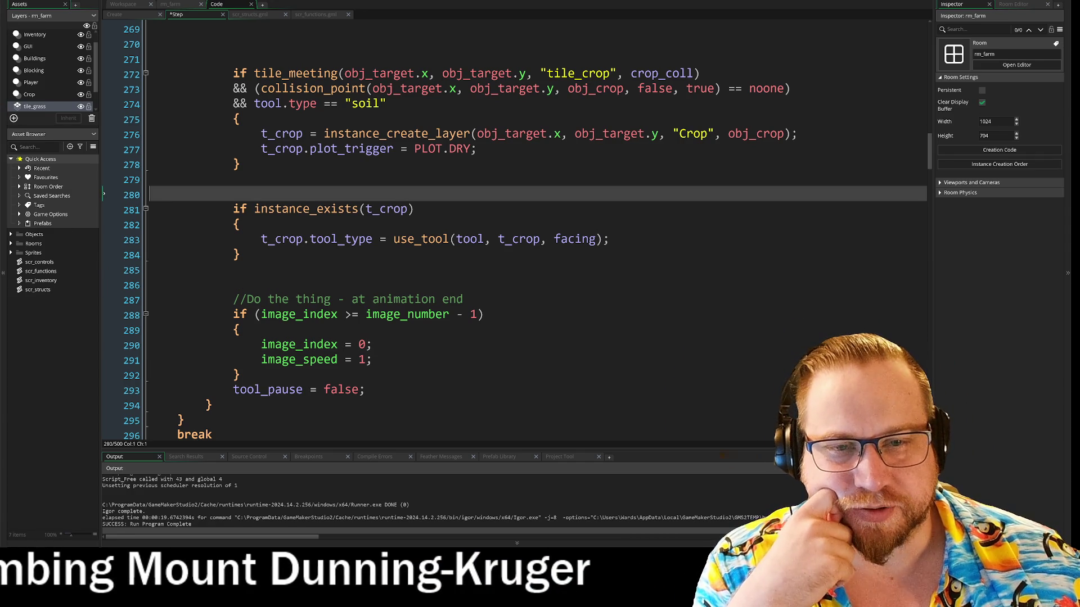
click(168, 180)
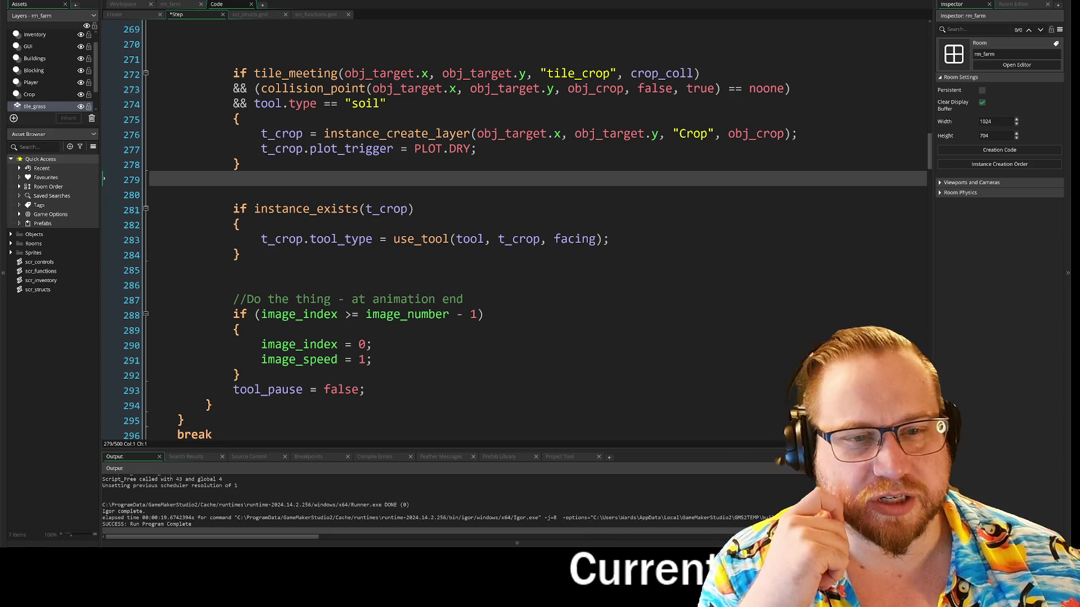
scroll(472, 315, up, 2)
scroll(506, 225, up, 1)
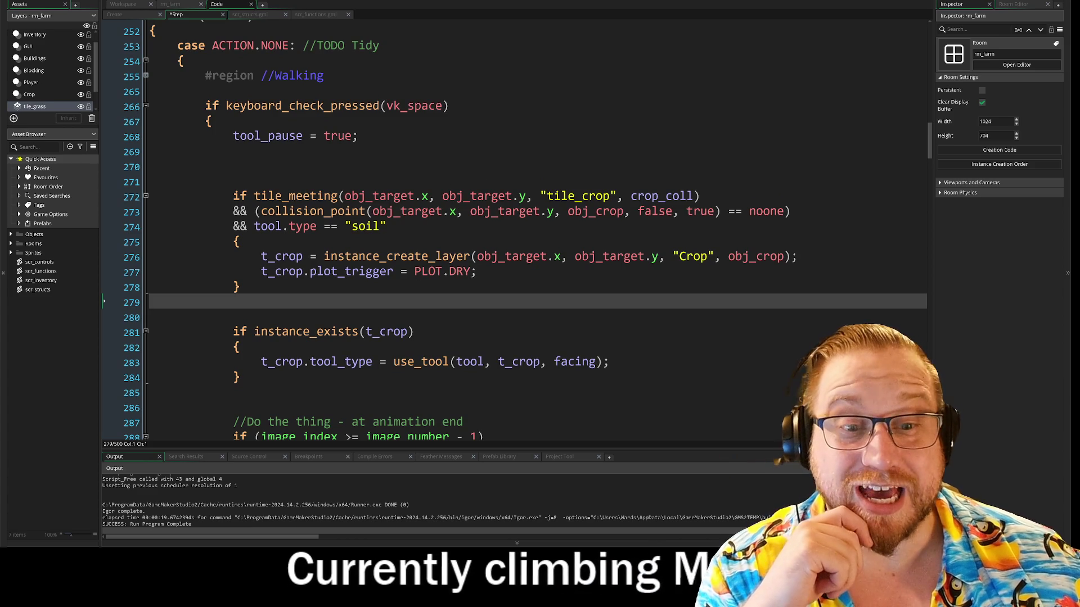
key(Down)
key(Down)
key(Down)
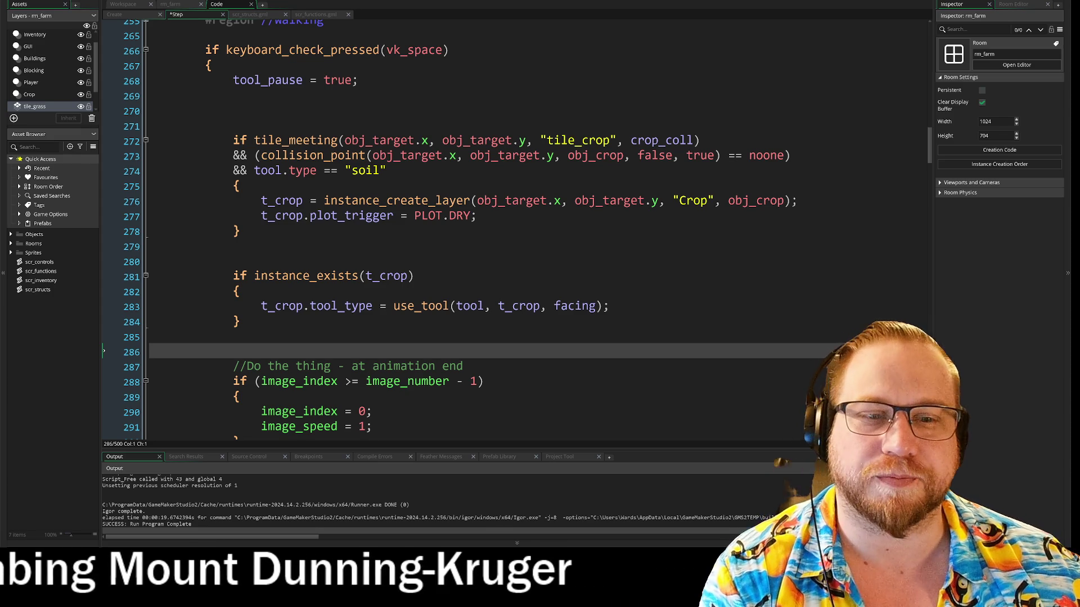
scroll(506, 225, down, 5)
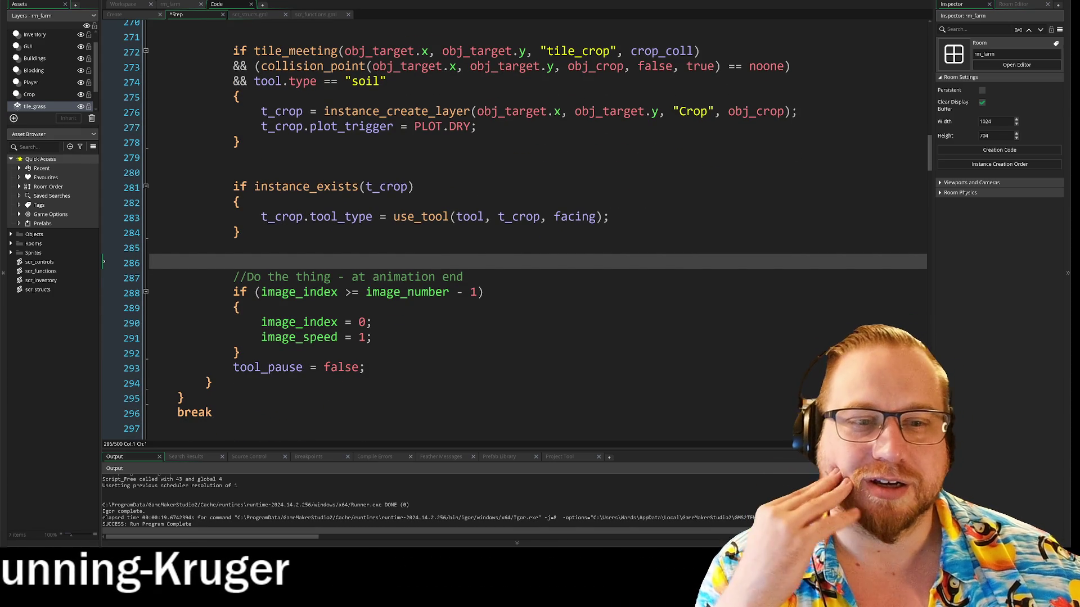
scroll(515, 229, down, 1)
click(184, 365)
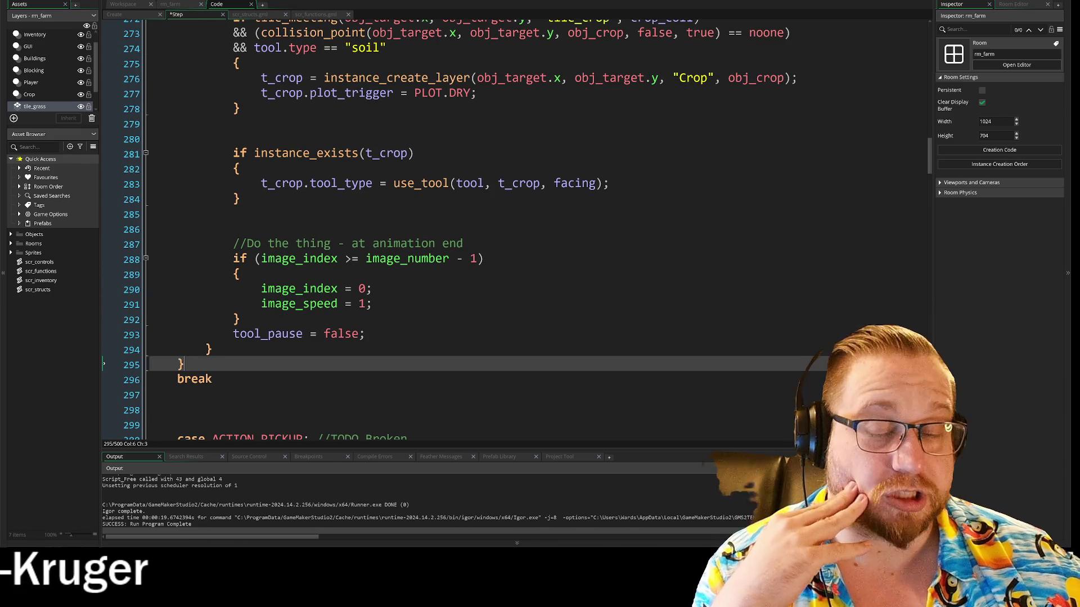
click(212, 379)
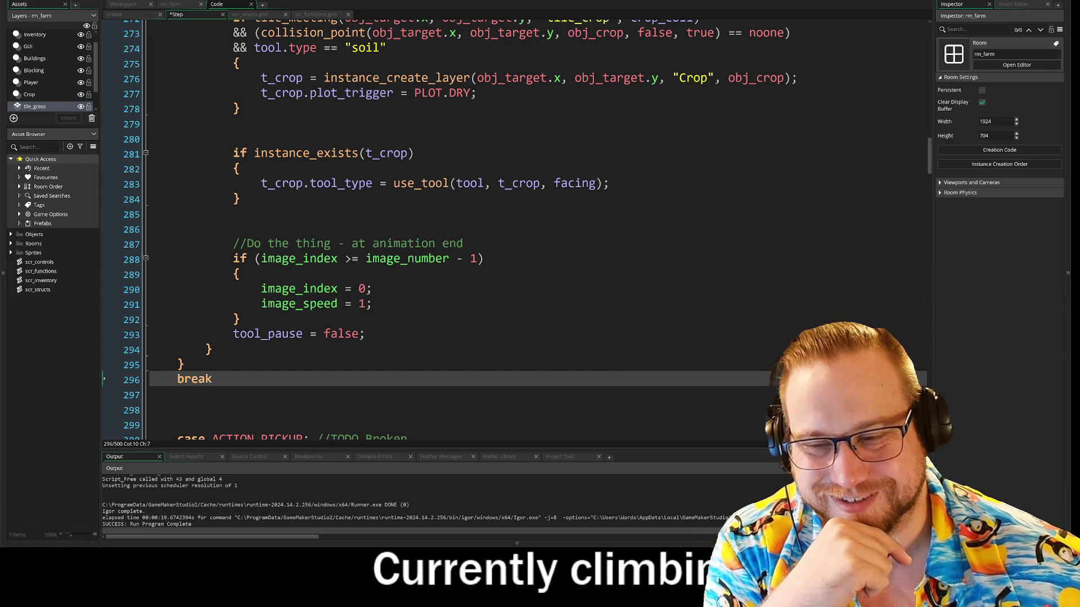
scroll(458, 225, up, 3)
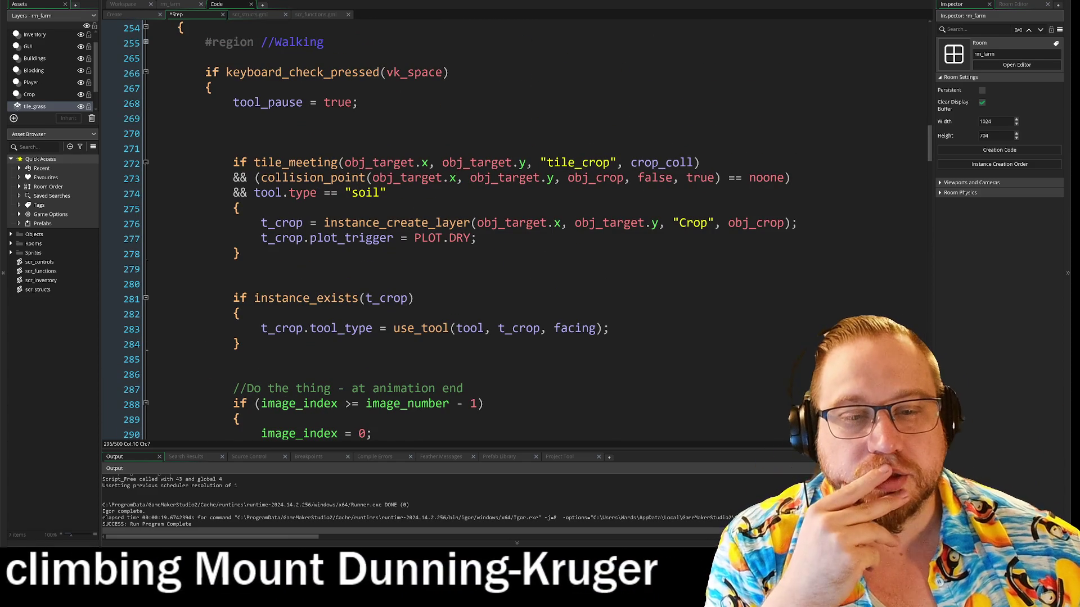
click(150, 268)
click(149, 284)
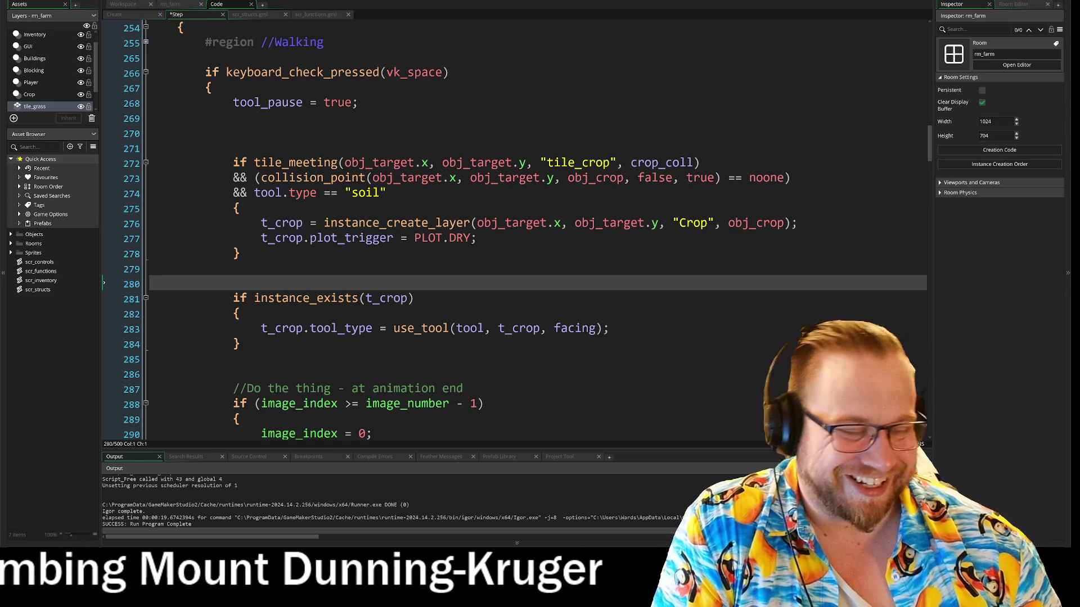
mouse_move(518, 329)
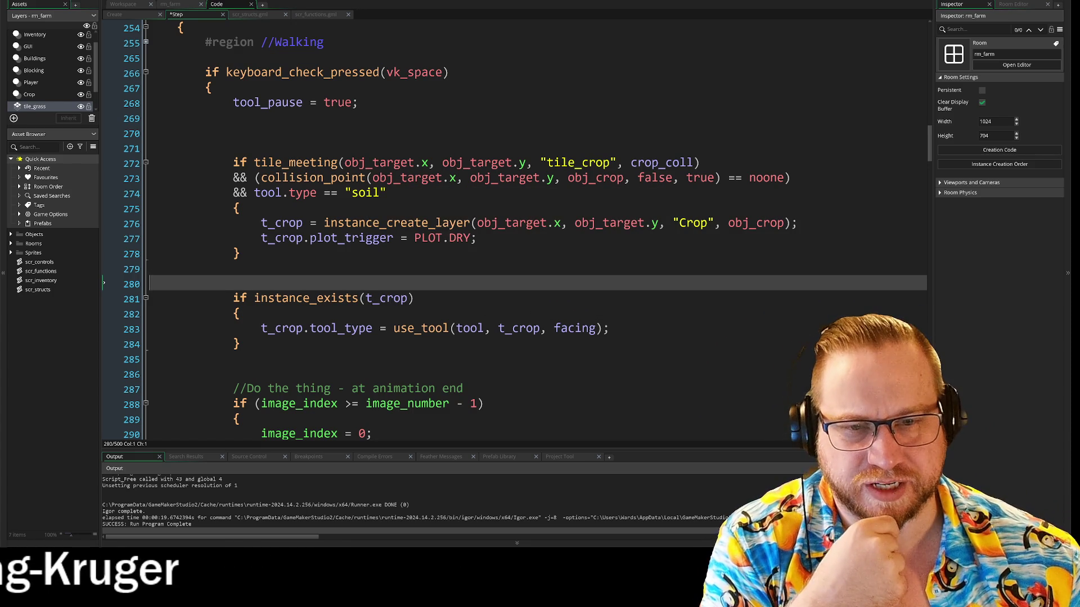
scroll(515, 231, down, 8)
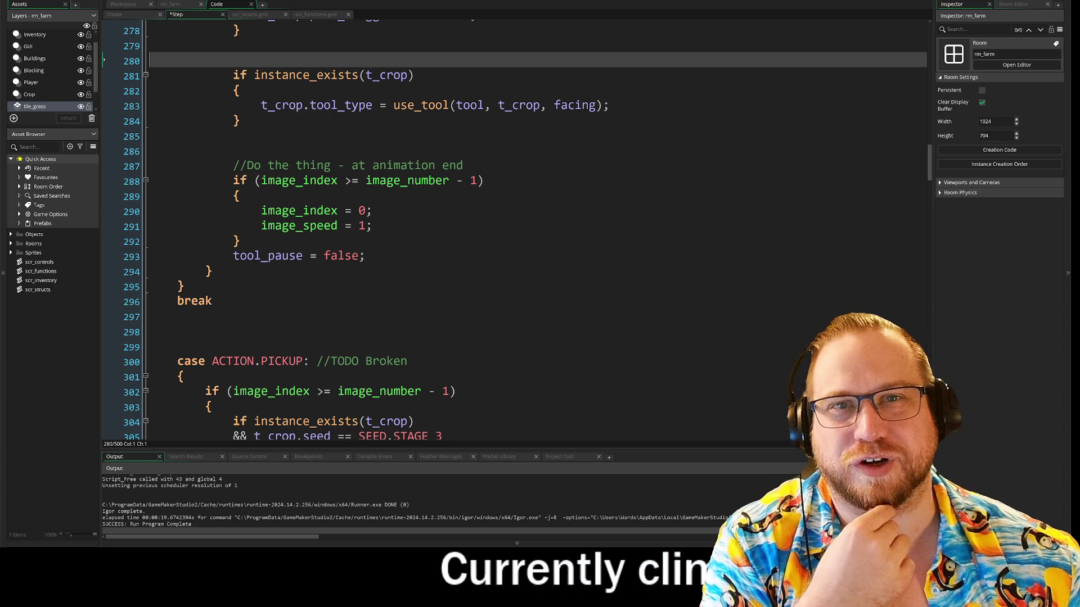
scroll(514, 230, down, 2)
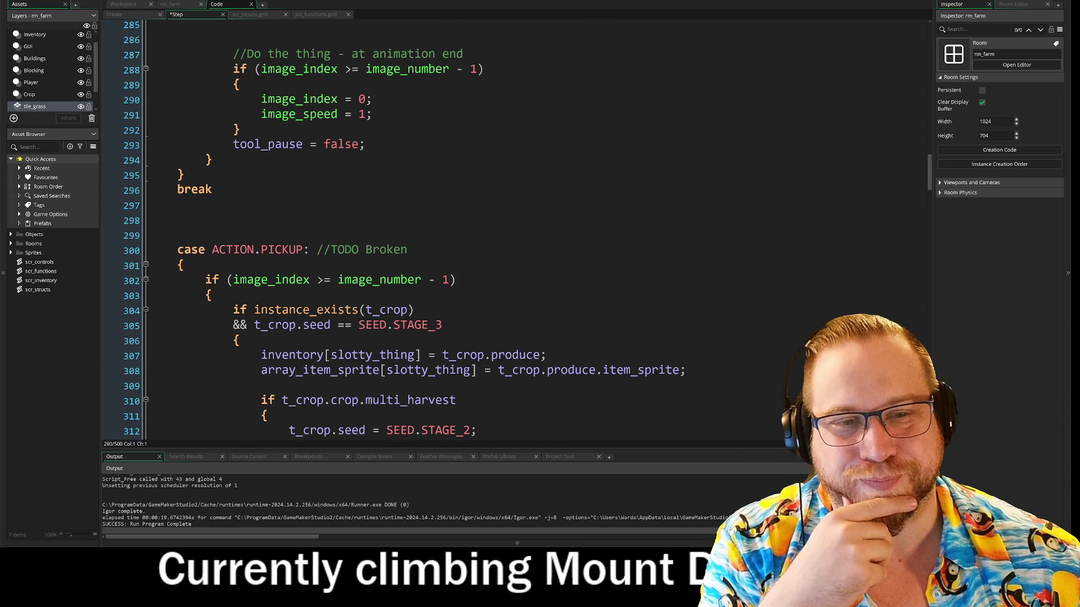
click(169, 250)
key(Up)
key(Up)
key(Up)
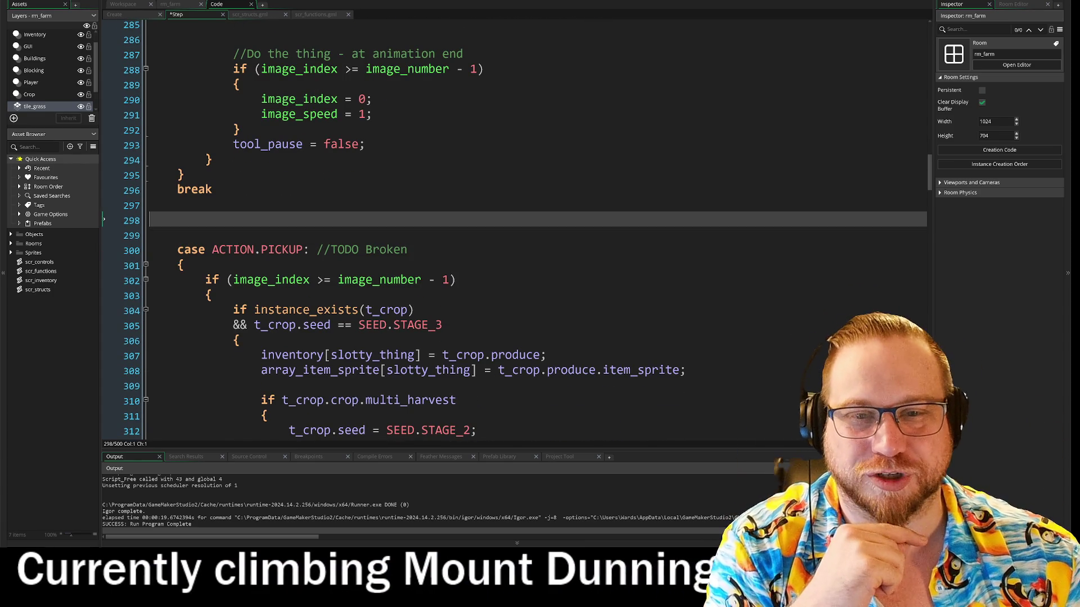
key(Down)
key(Down)
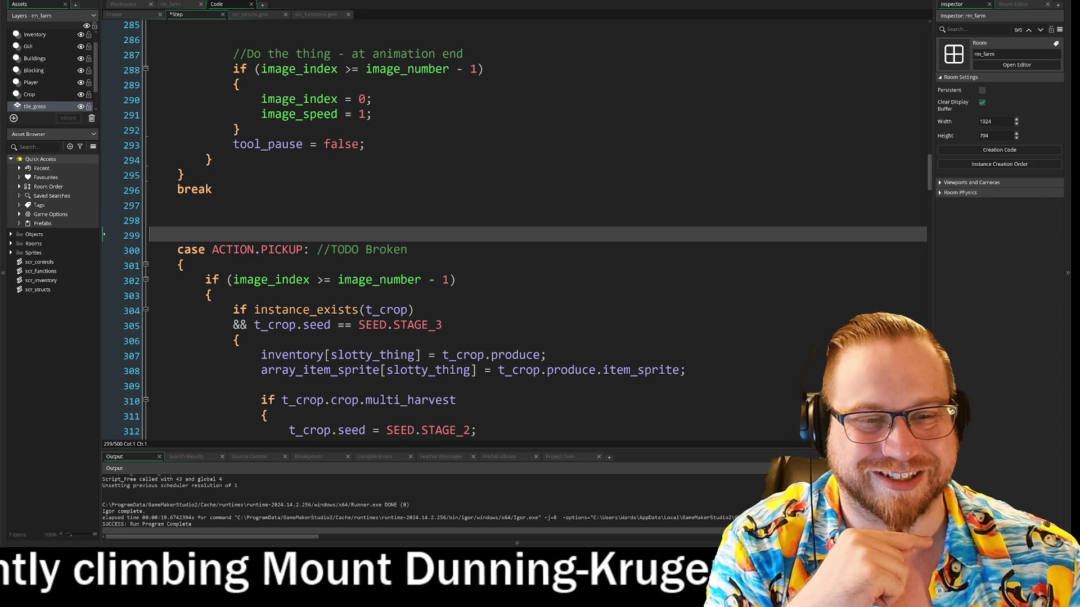
scroll(514, 231, down, 4)
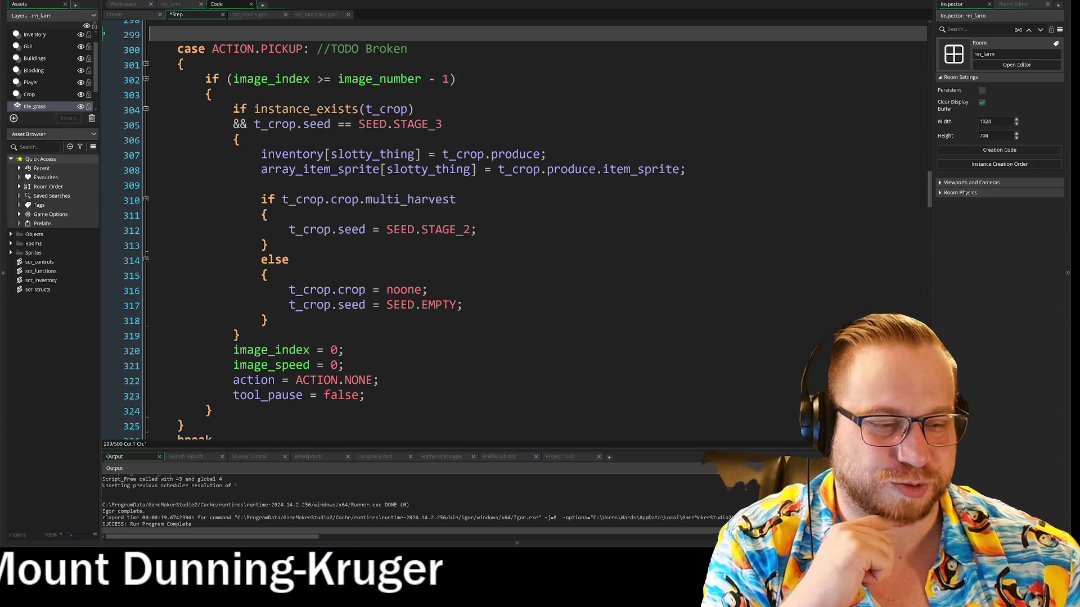
scroll(515, 230, up, 8)
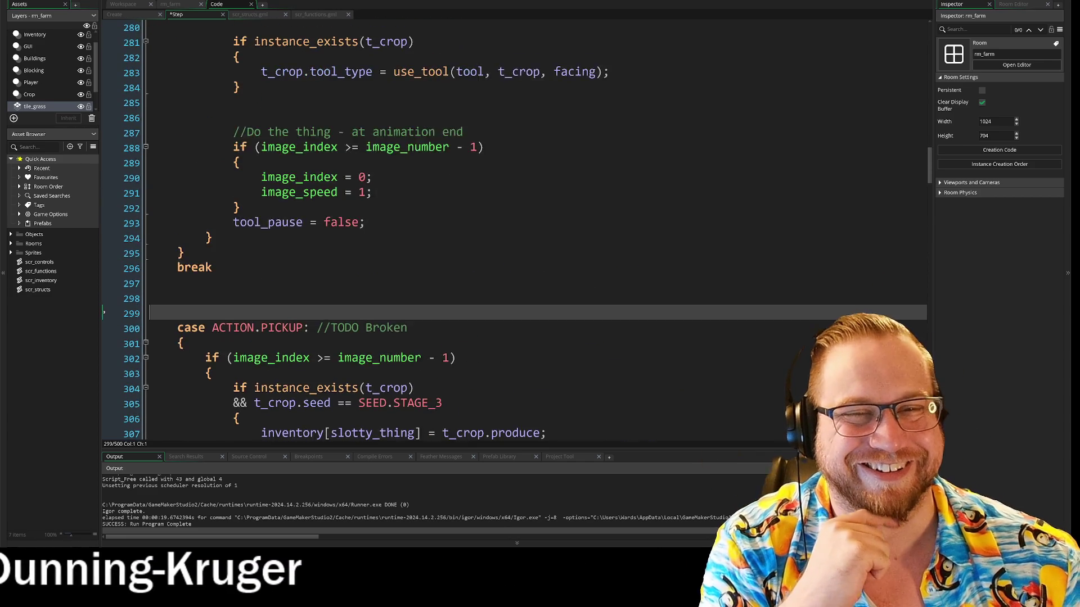
scroll(514, 231, up, 1)
scroll(514, 230, up, 1)
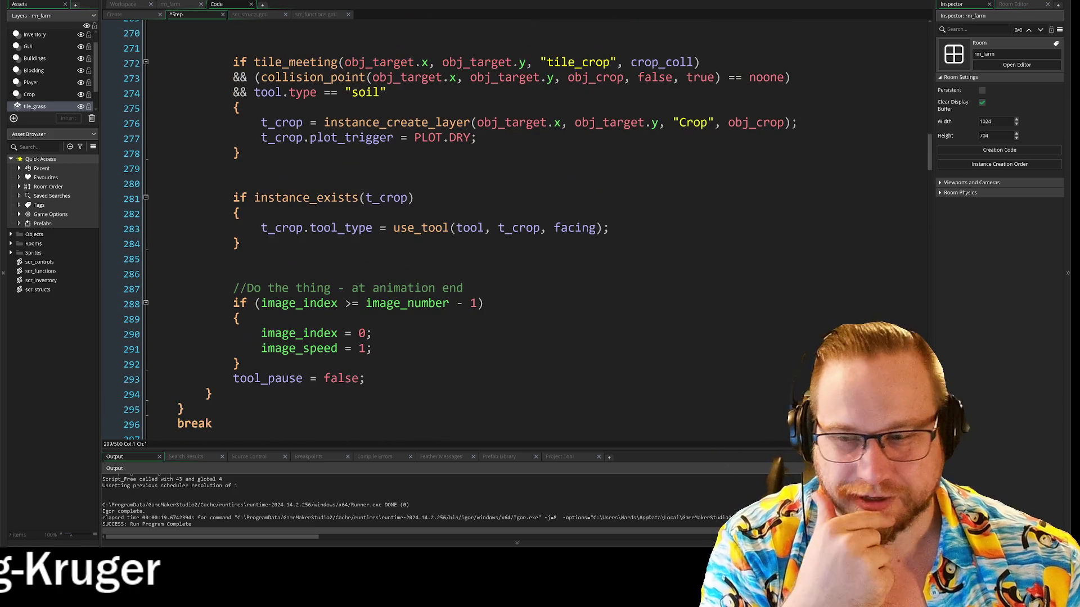
scroll(514, 231, up, 1)
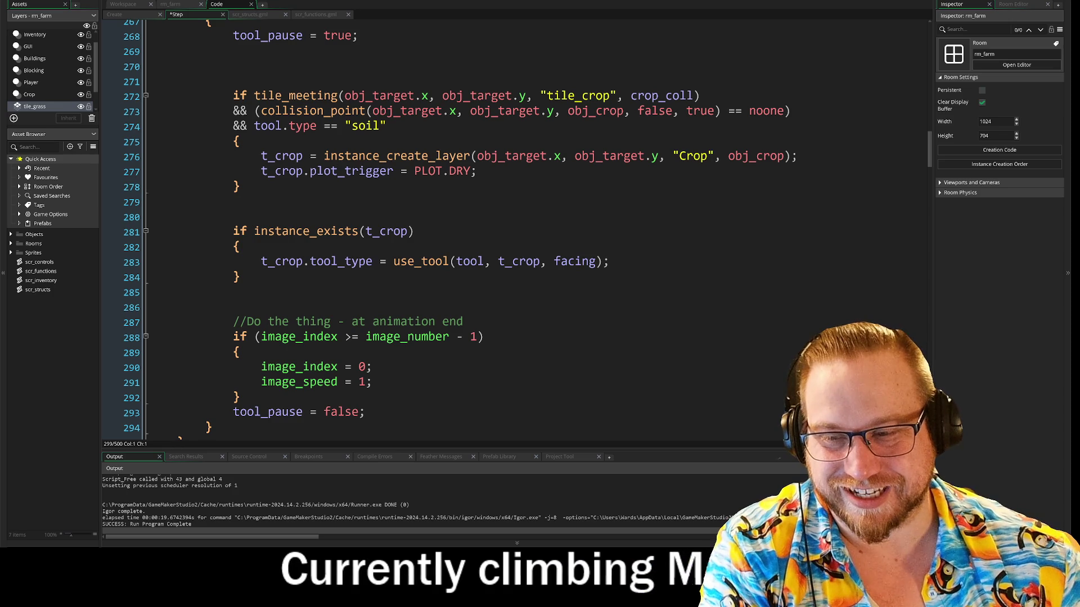
scroll(514, 231, up, 1)
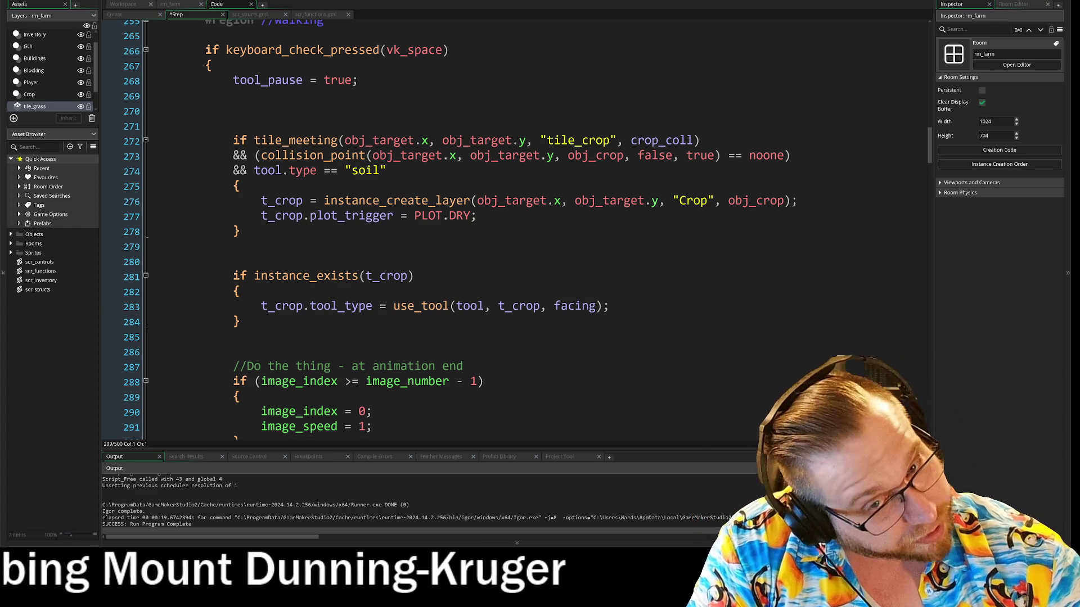
drag(393, 306, 610, 306)
Step: Delete the use_tool assignment, leaving the instance_exists(t_crop) block empty
click(240, 321)
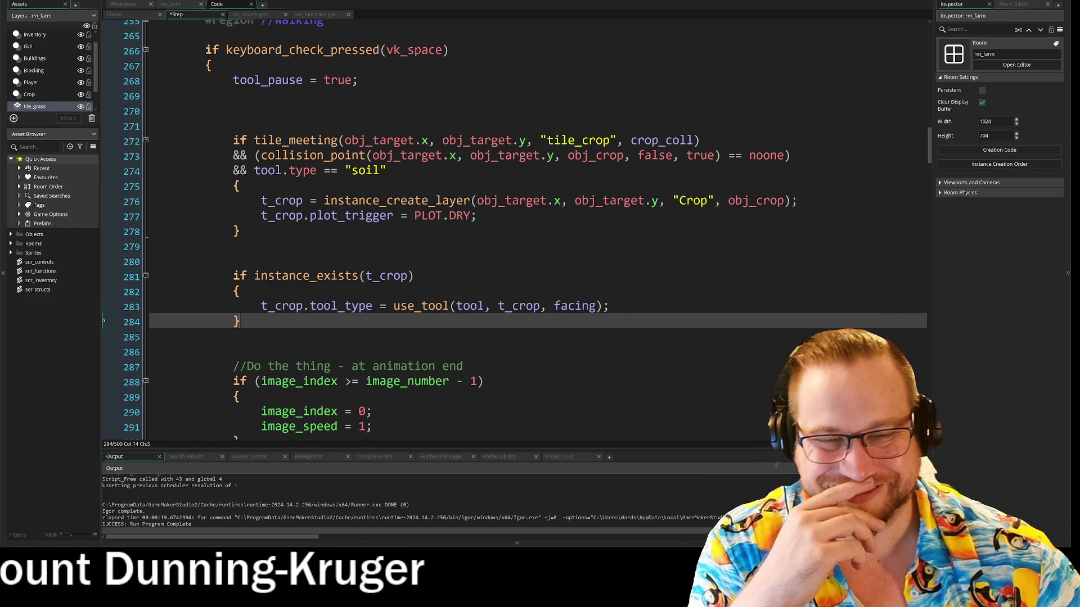
drag(609, 306, 297, 306)
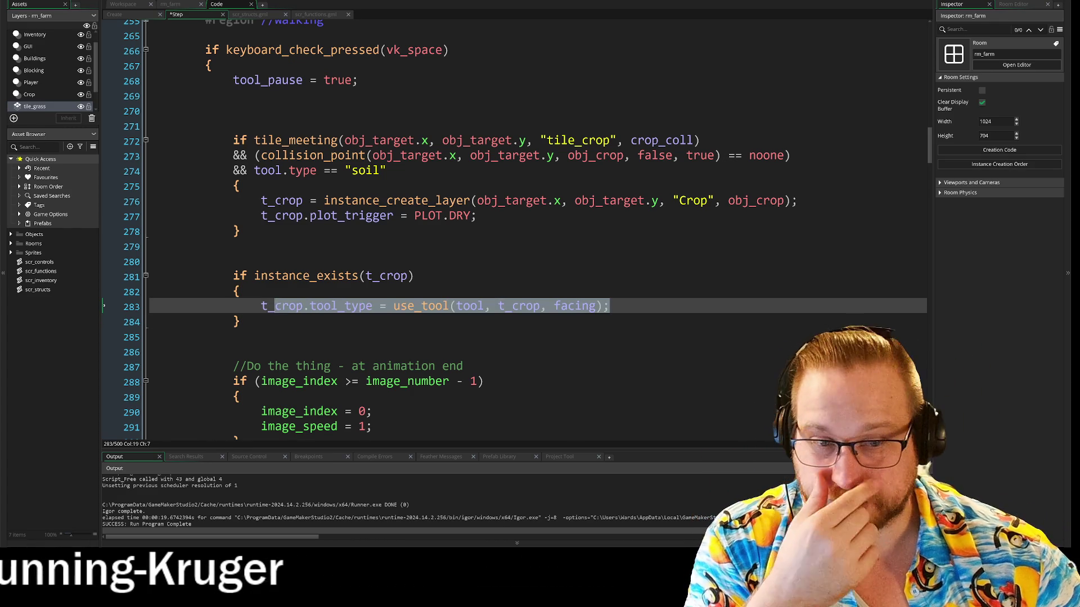
key(BackSpace)
key(Up)
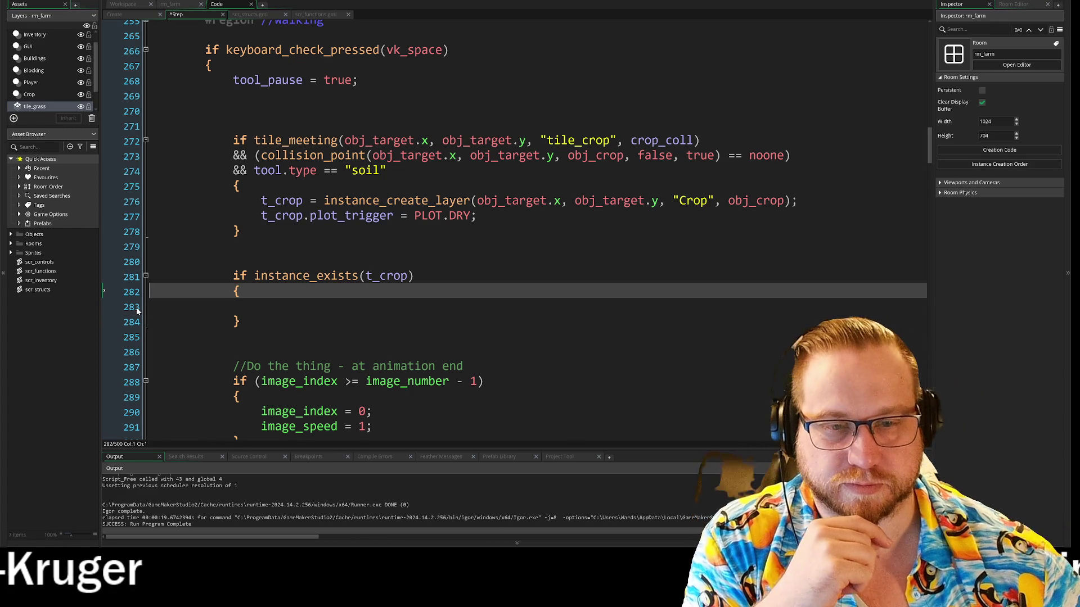
key(Down)
key(Down)
key(Return)
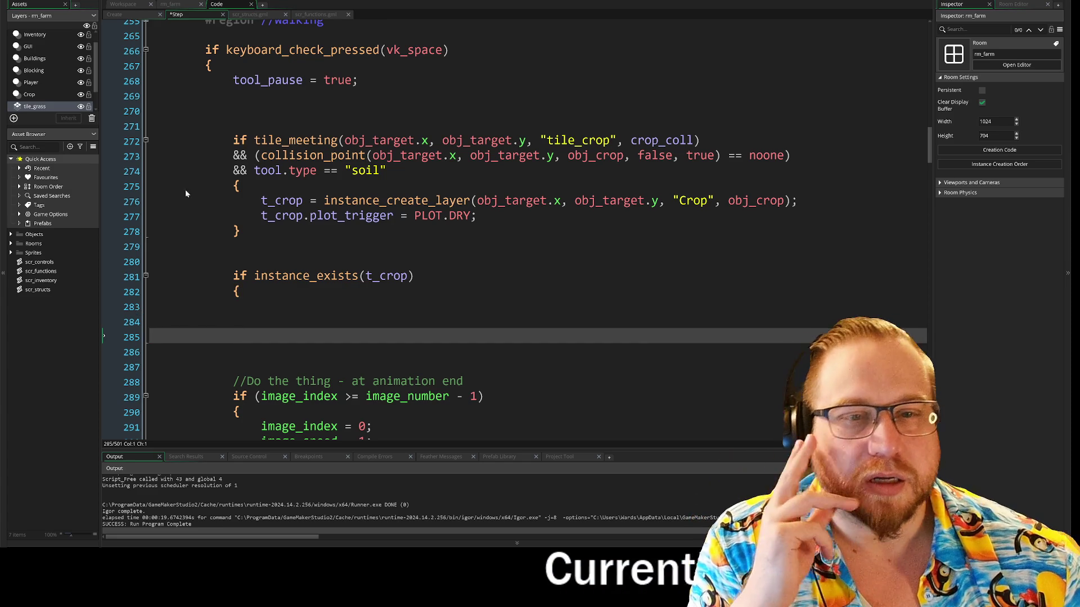
Step: Guard the tile_meeting check as 'if !instance_exists(t_crop) && tile_meeting'
mouse_move(233, 126)
mouse_down()
mouse_move(386, 170)
mouse_move(240, 186)
mouse_up()
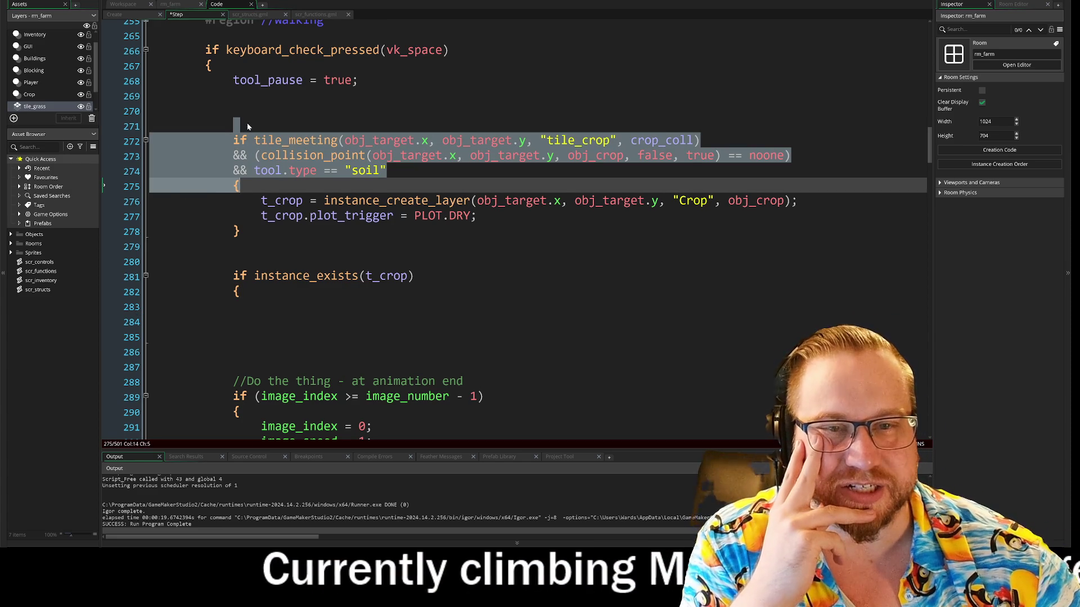
click(236, 126)
click(297, 276)
drag(296, 275, 414, 276)
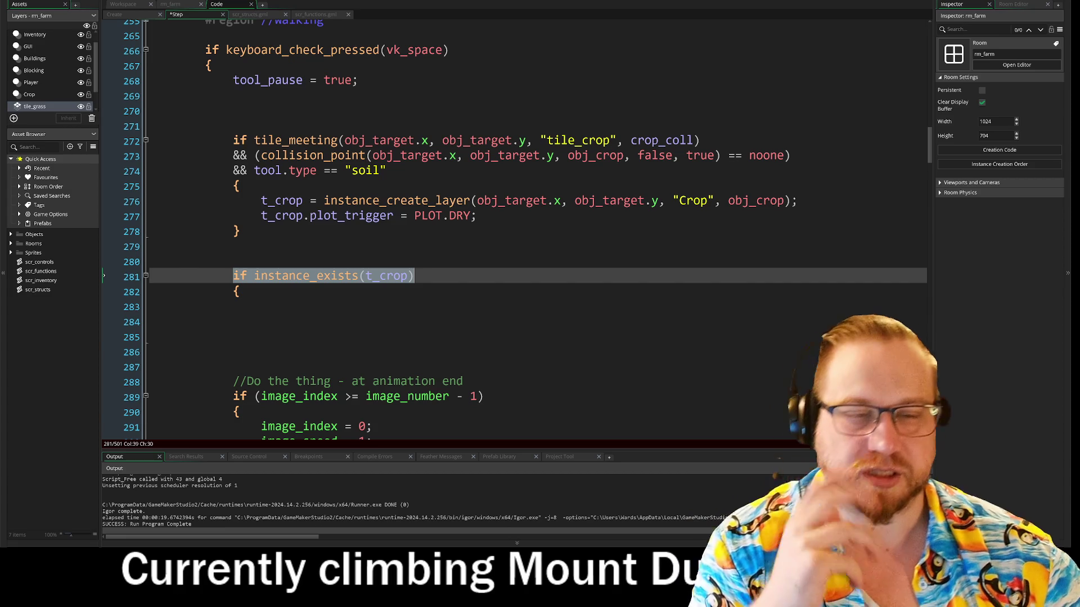
key(ctrl+c)
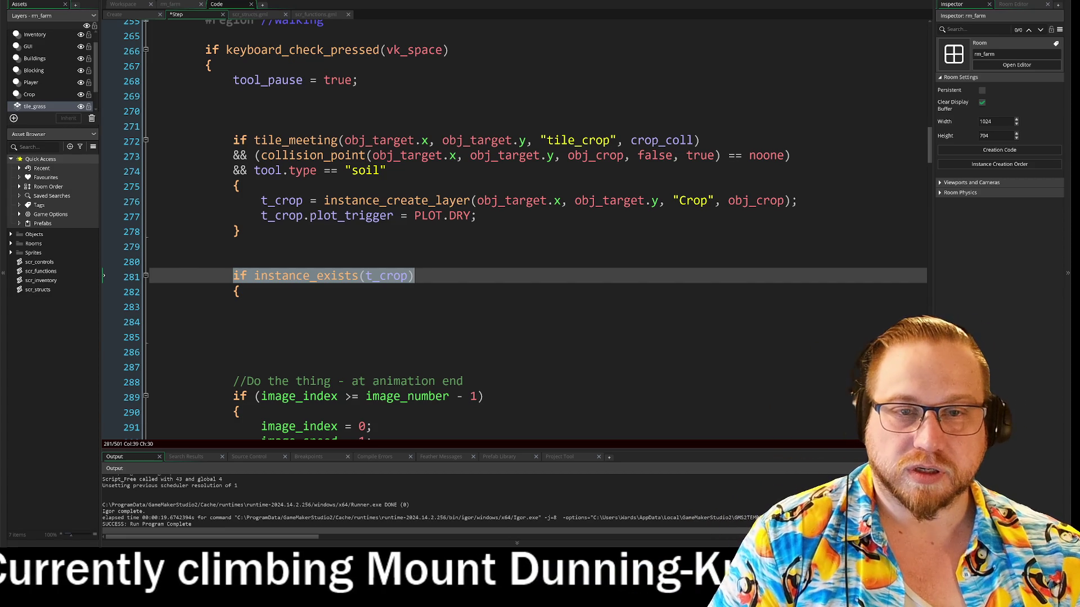
click(237, 126)
key(ctrl+v)
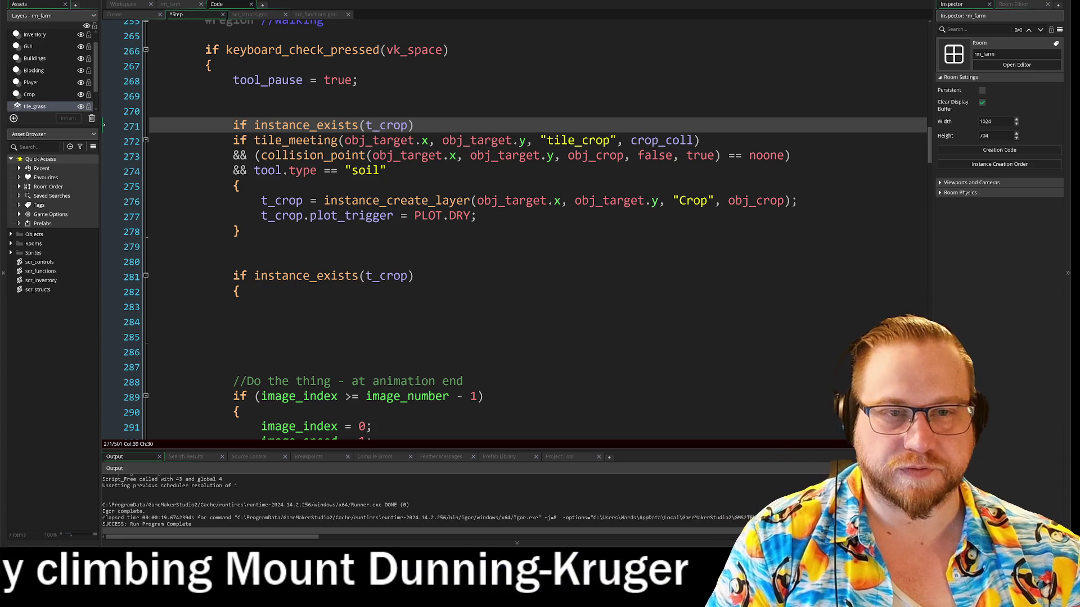
click(254, 125)
text(!)
click(233, 142)
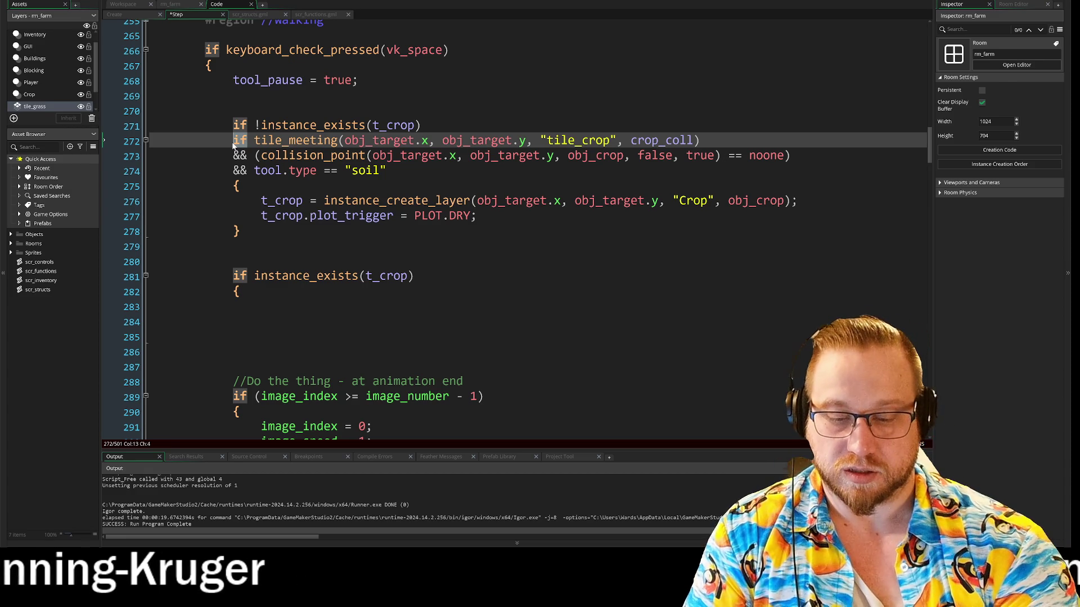
text(&&)
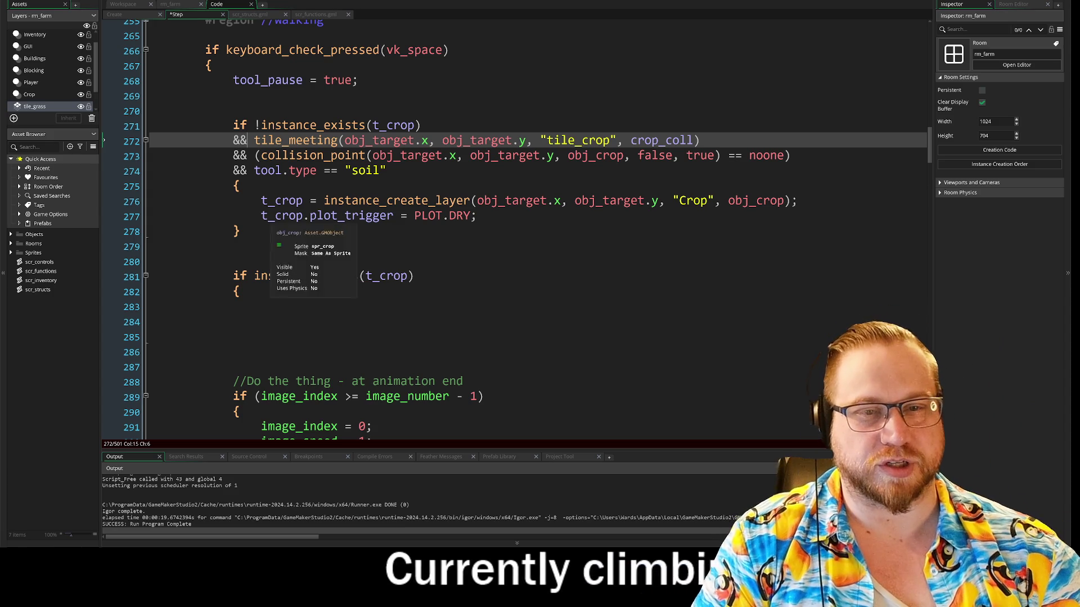
Step: Restore the empty block's closing brace and indent its blank inner line
scroll(478, 230, down, 3)
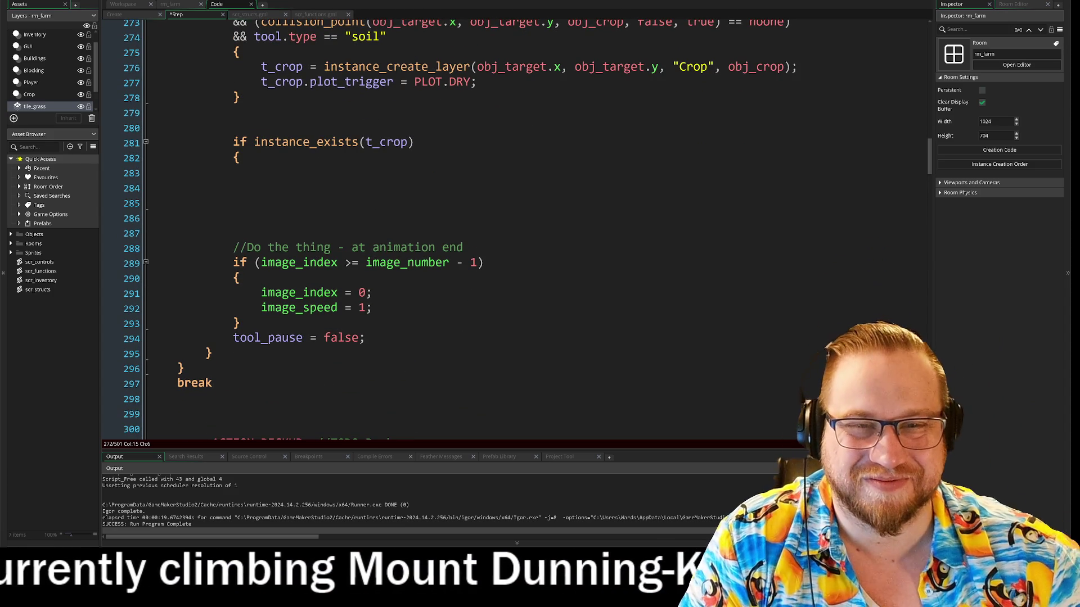
scroll(515, 231, up, 1)
click(364, 372)
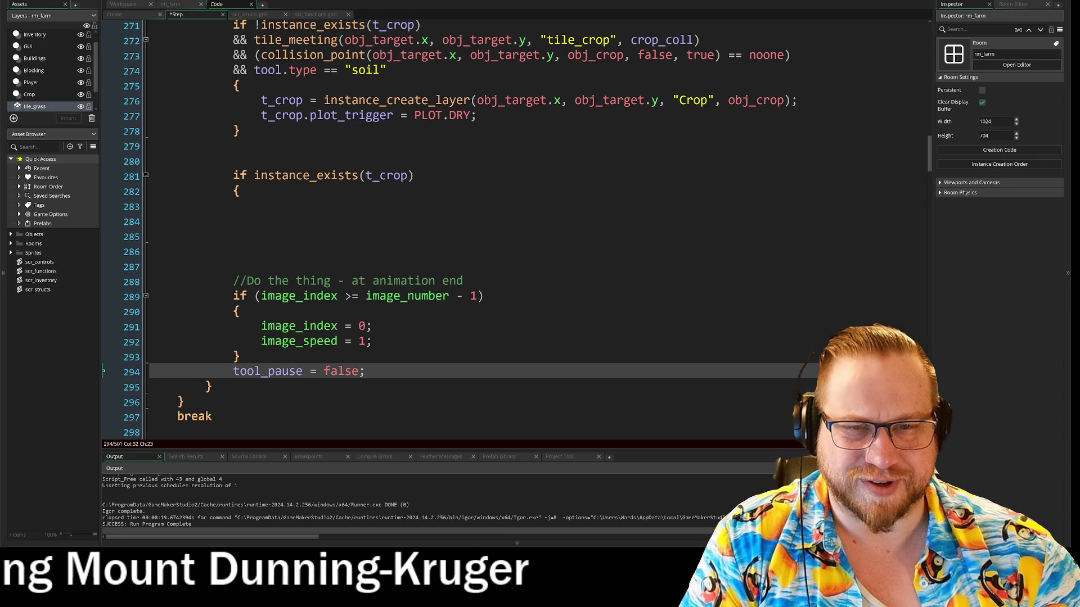
click(168, 222)
text(})
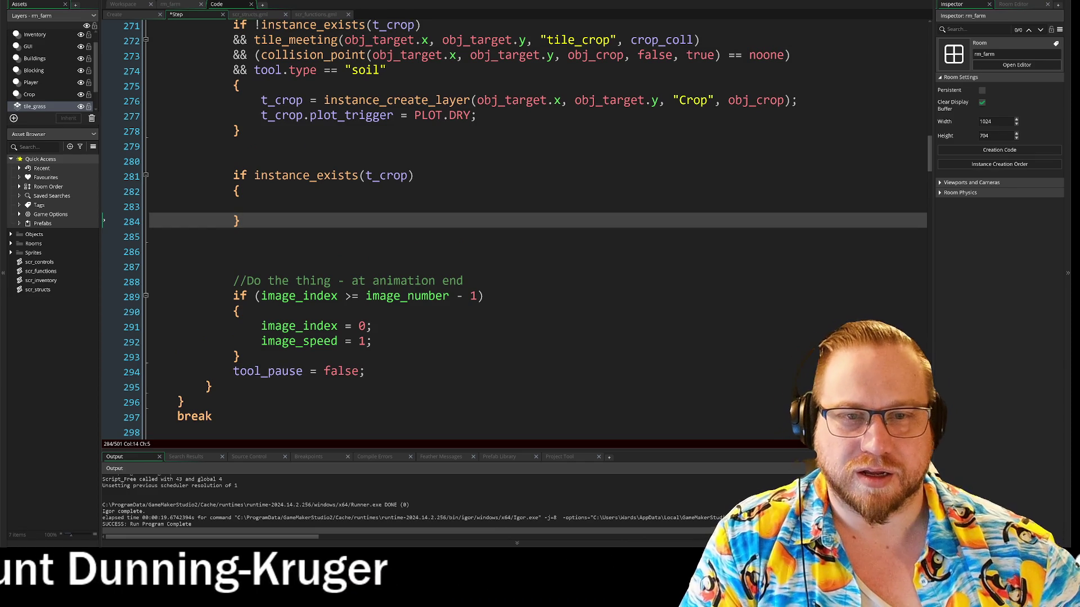
key(Up)
key(Tab)
key(Tab)
key(Tab)
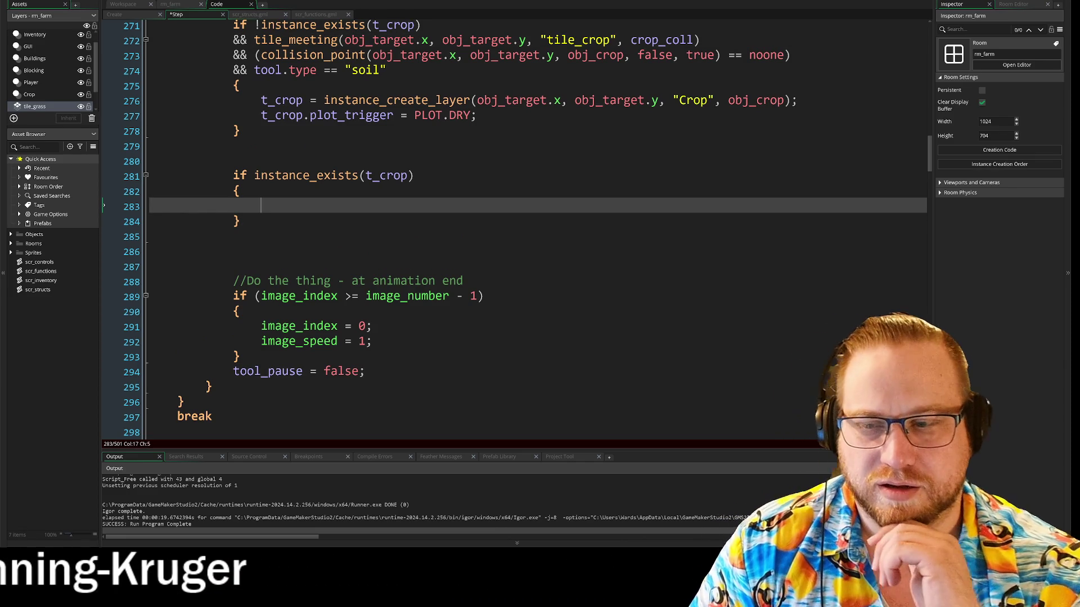